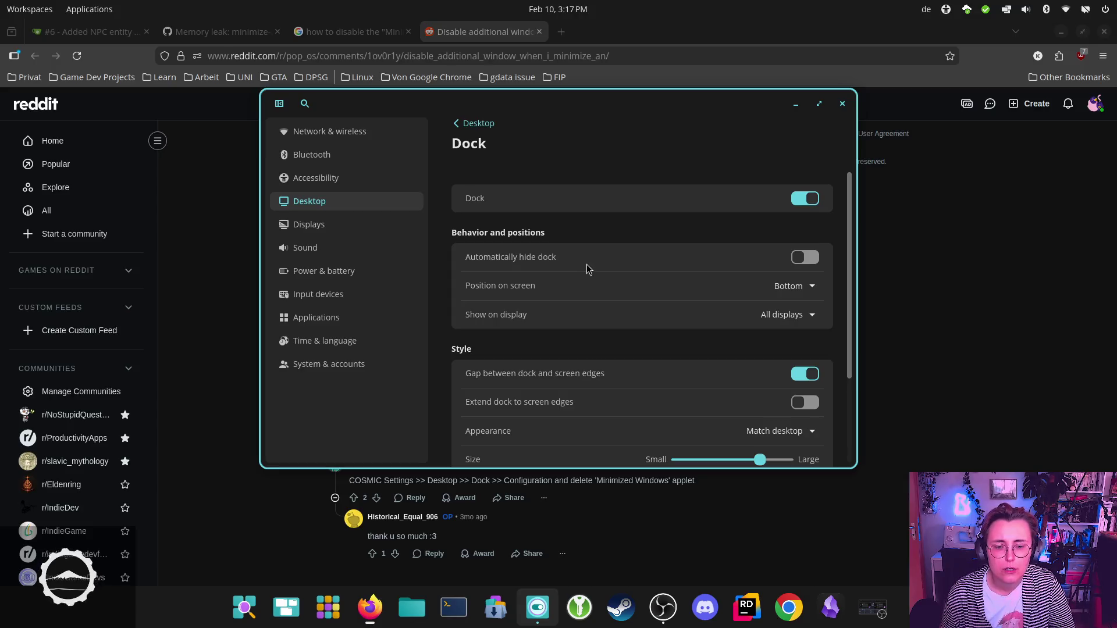
Step: Delete the Minimized Windows applet from the dock applets list and close COSMIC Settings
scroll(574, 281, down, 5)
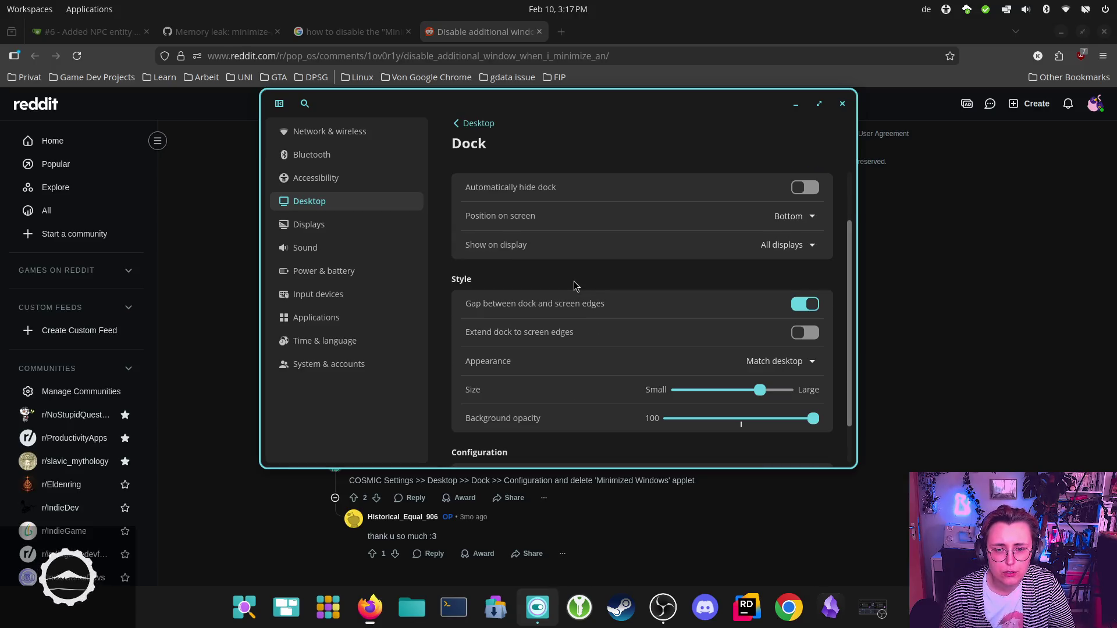
click(648, 424)
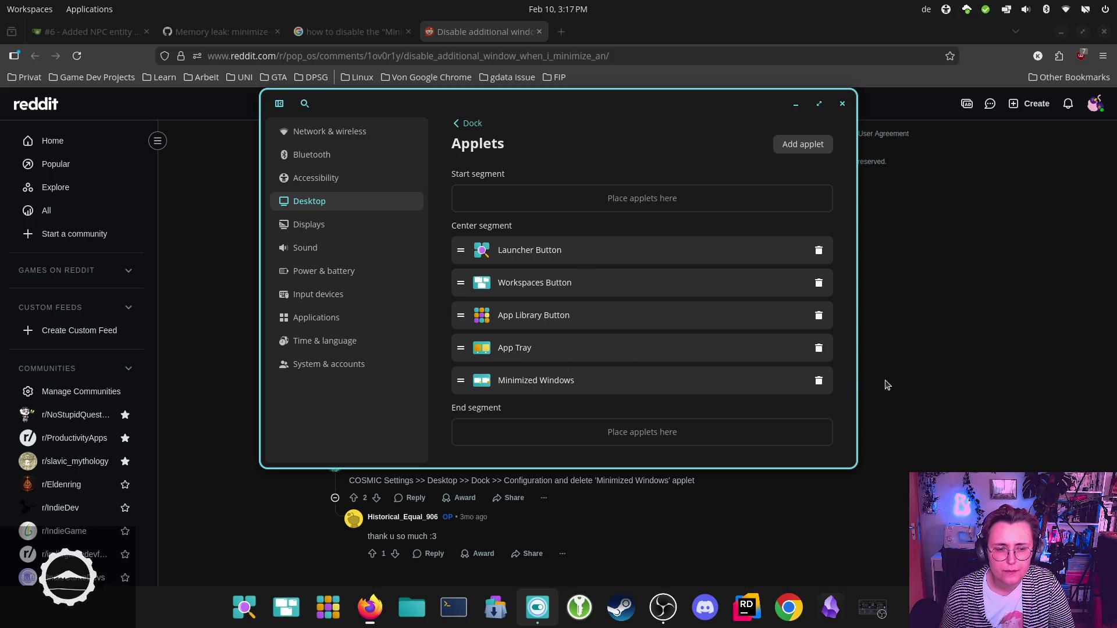
click(820, 382)
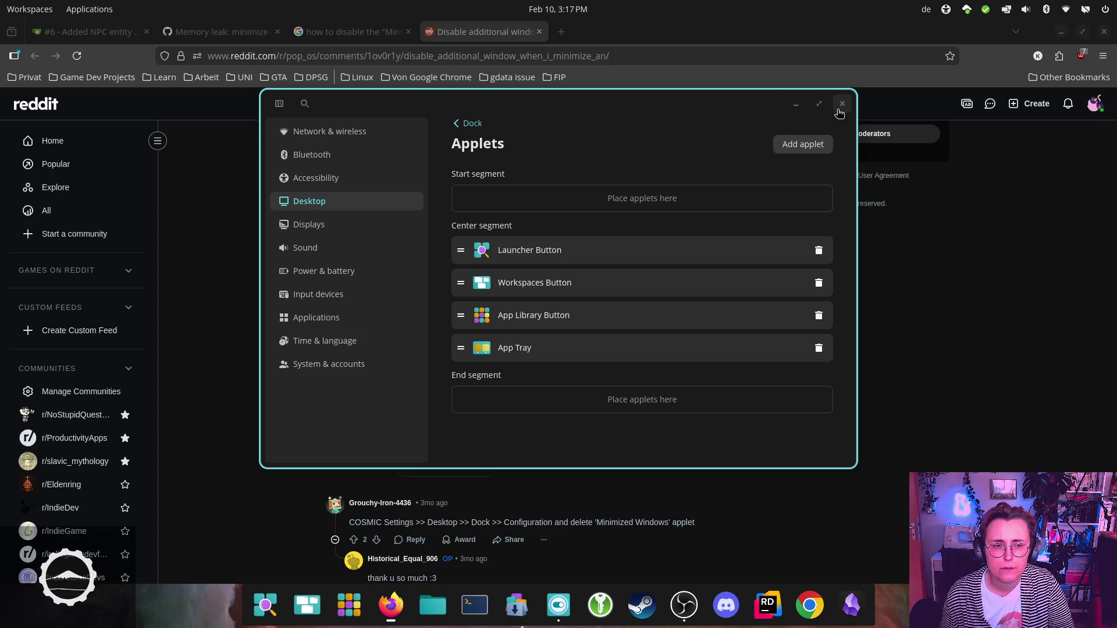
click(841, 105)
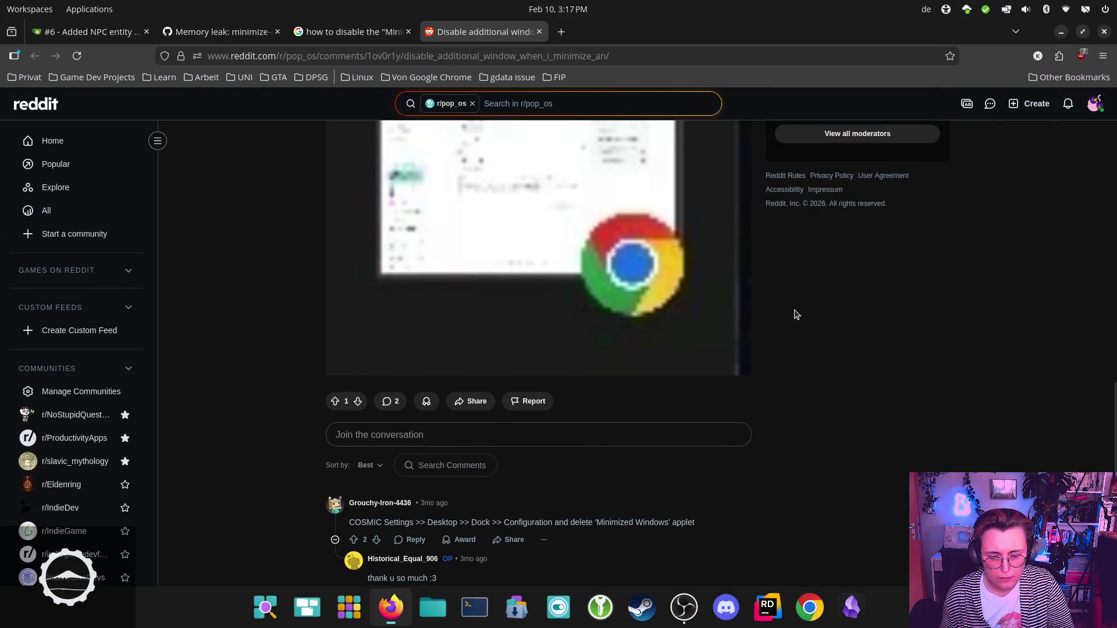
Step: Close the Reddit, Google search and GitHub memory-leak issue browser tabs
click(539, 31)
click(409, 32)
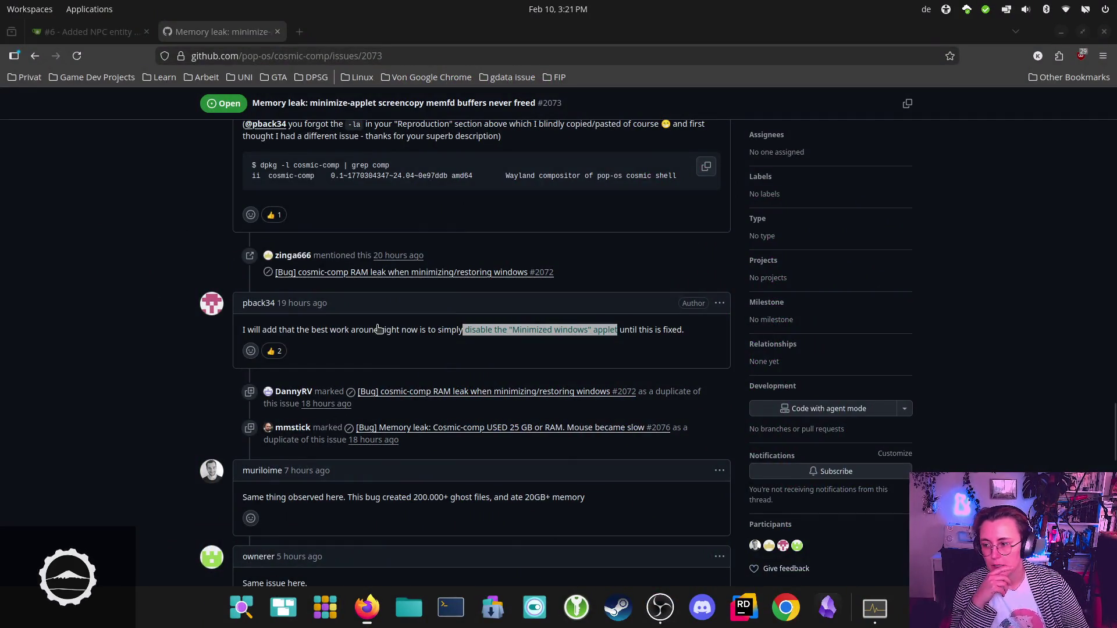
mouse_move(366, 619)
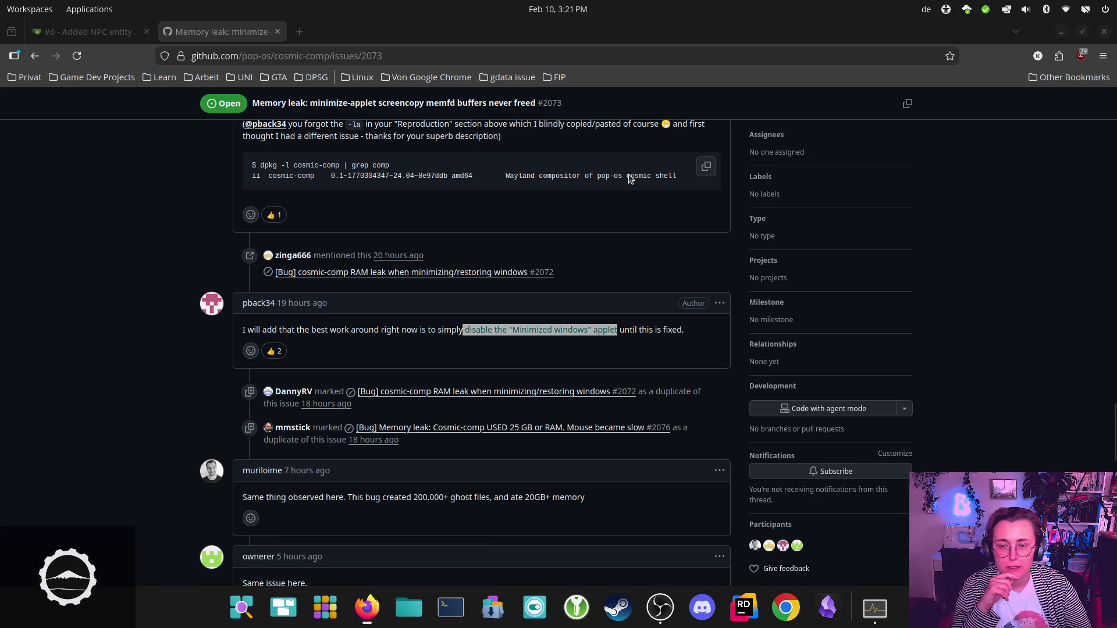
click(277, 32)
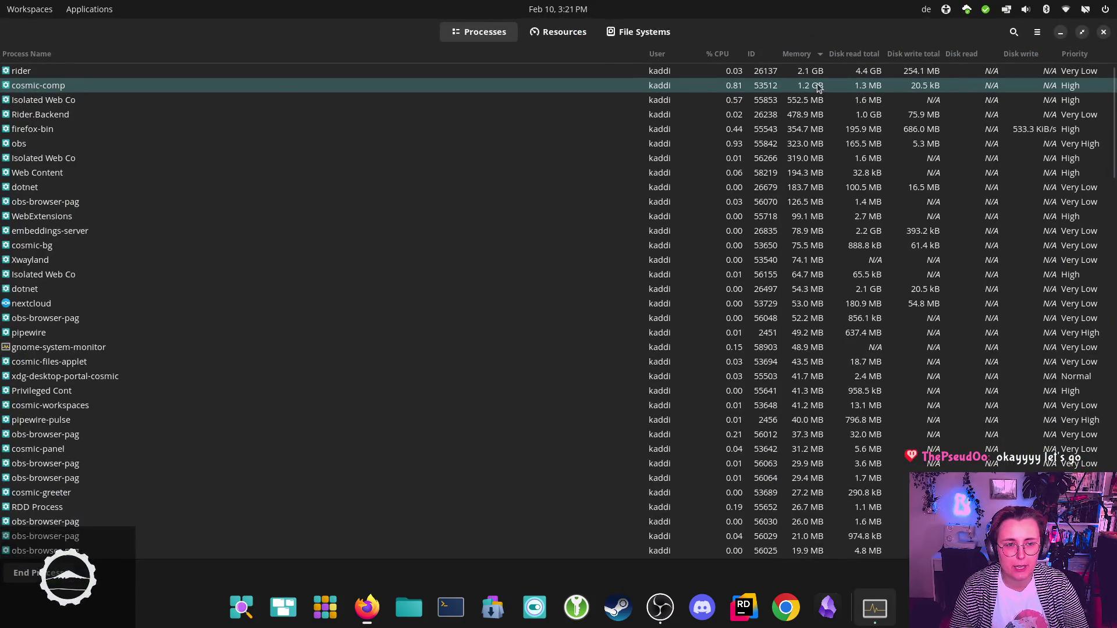
Step: Quit GNOME System Monitor with Ctrl+Q
key(ctrl+q)
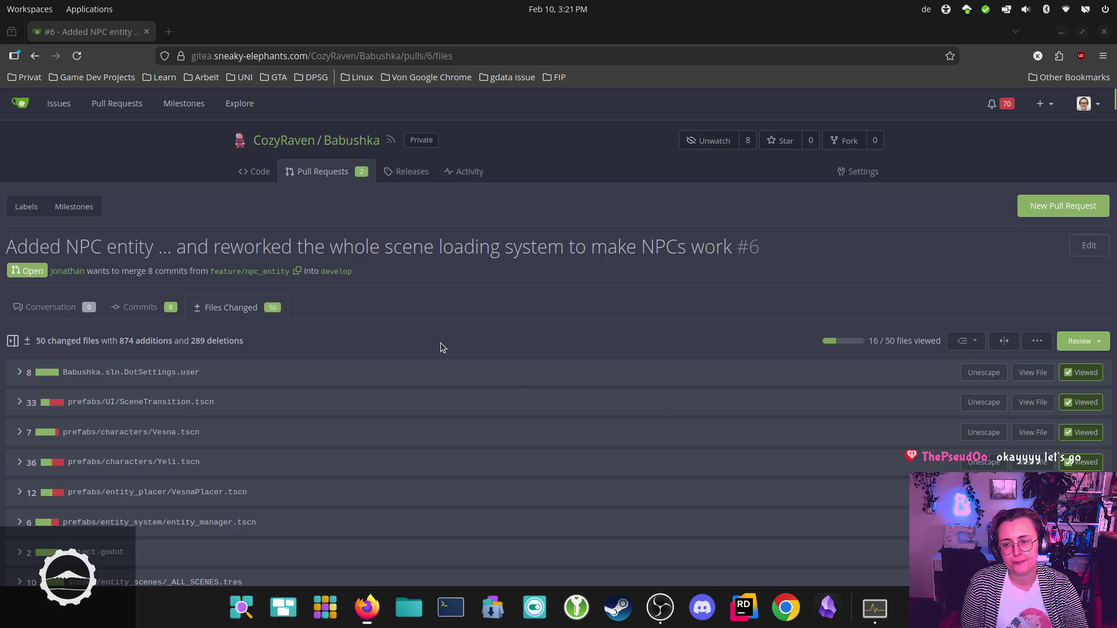
Step: Scroll the Scene.cs diff, then open the file manager to the Desktop folder
scroll(442, 326, down, 3)
scroll(444, 326, up, 3)
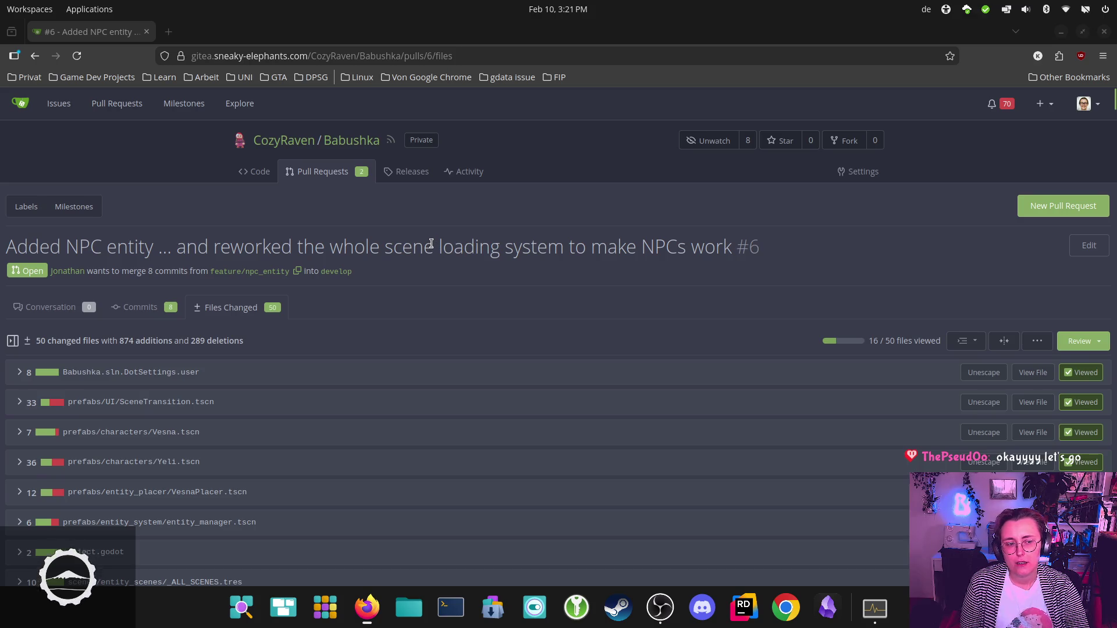
scroll(274, 419, down, 15)
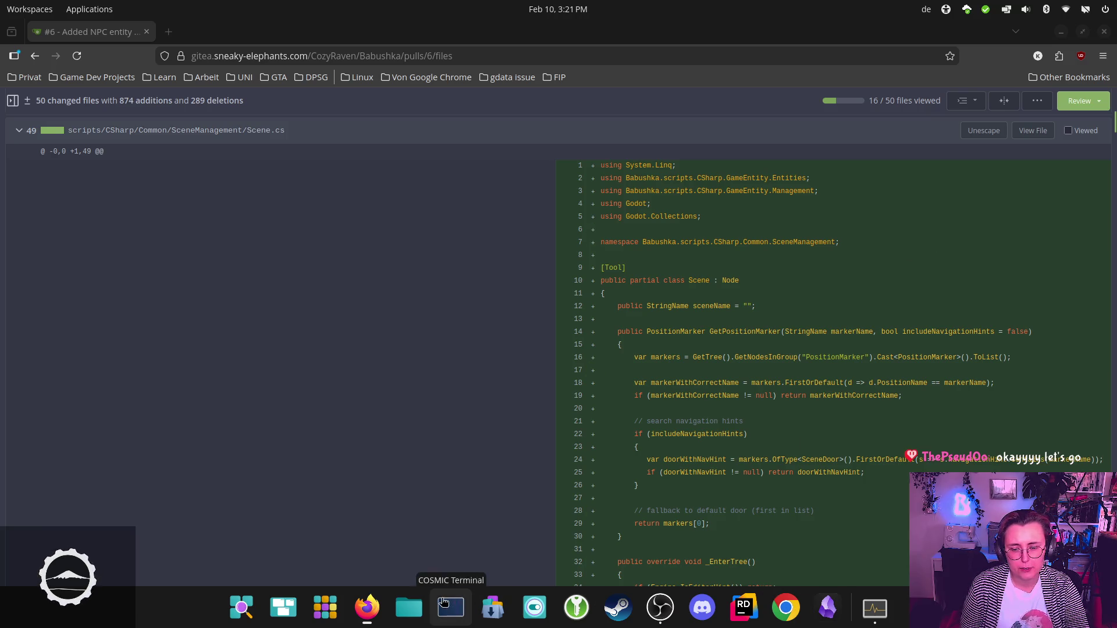
click(410, 607)
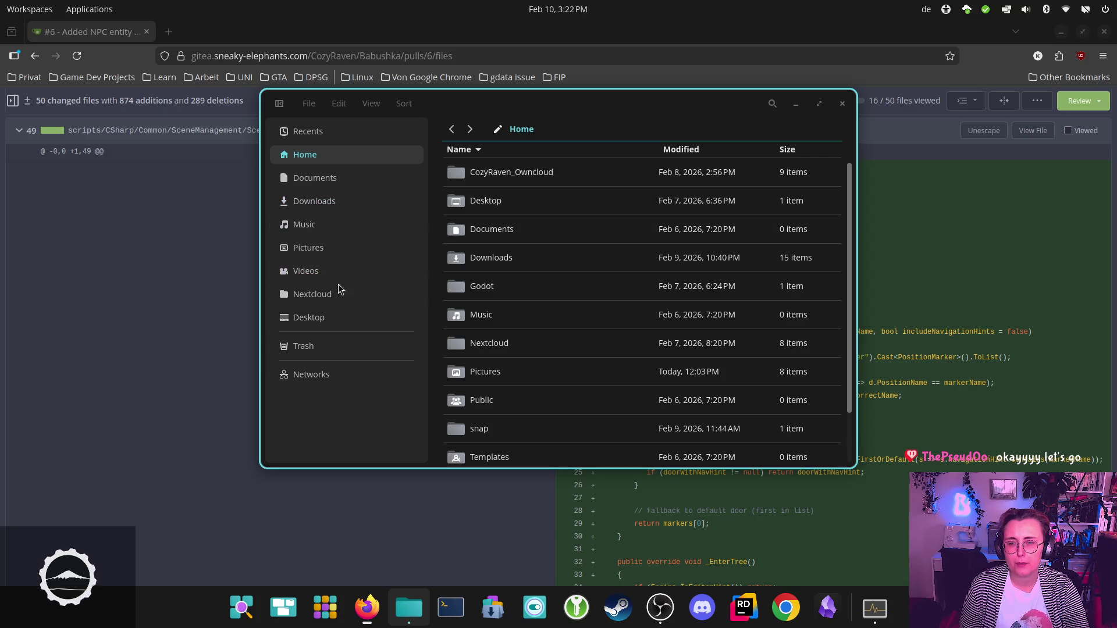
click(329, 318)
Step: Launch the Godot executable from Desktop > Godot and open the Babushka project
double_click(551, 172)
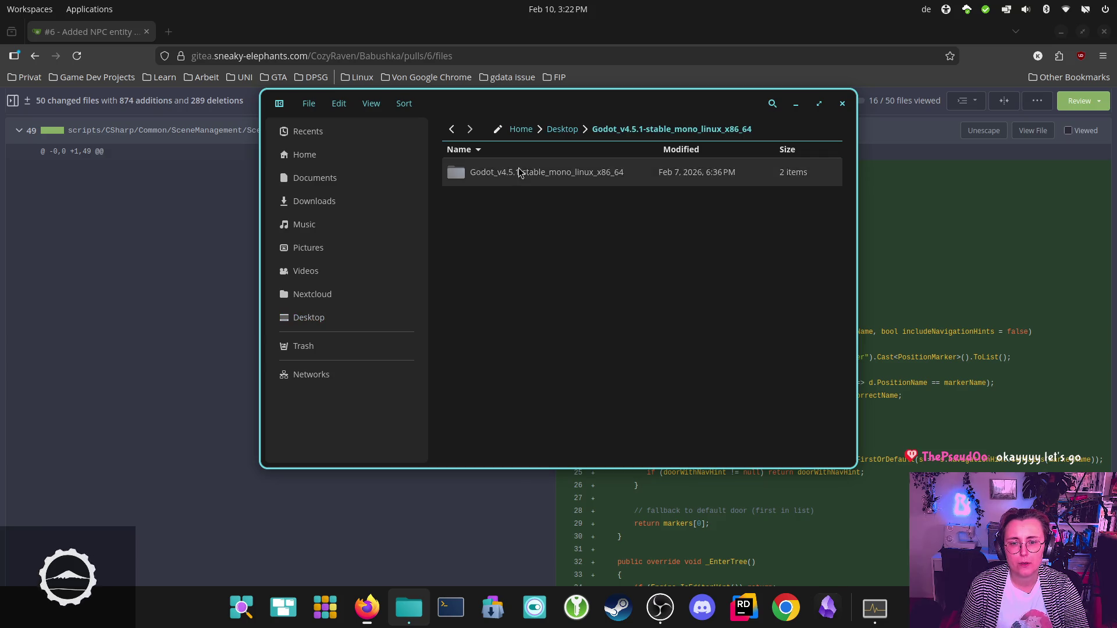
double_click(521, 174)
double_click(505, 203)
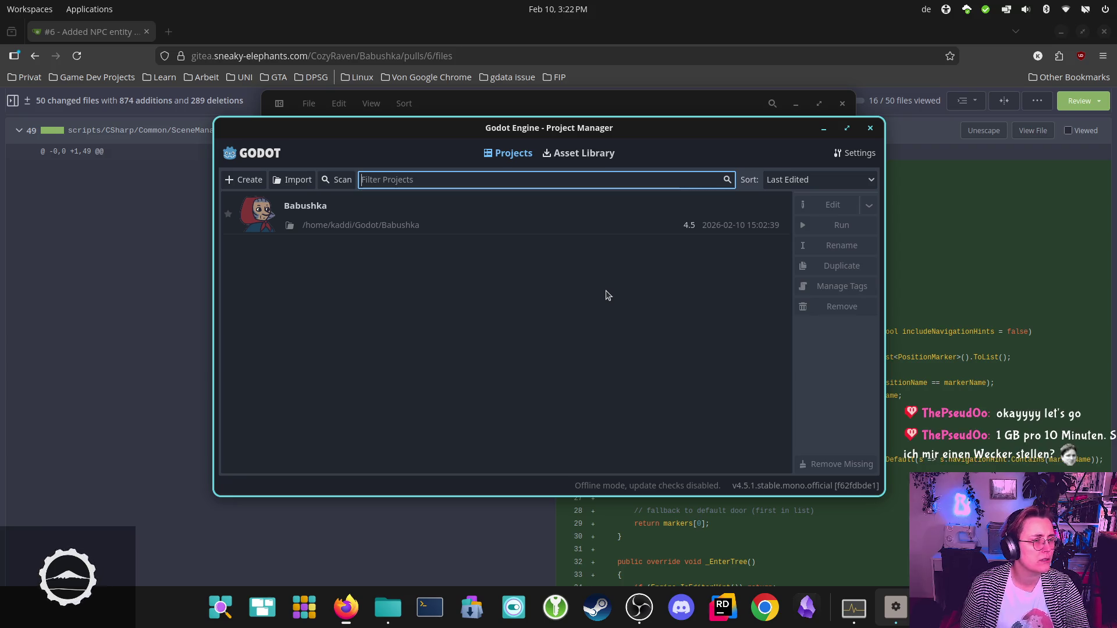
double_click(500, 214)
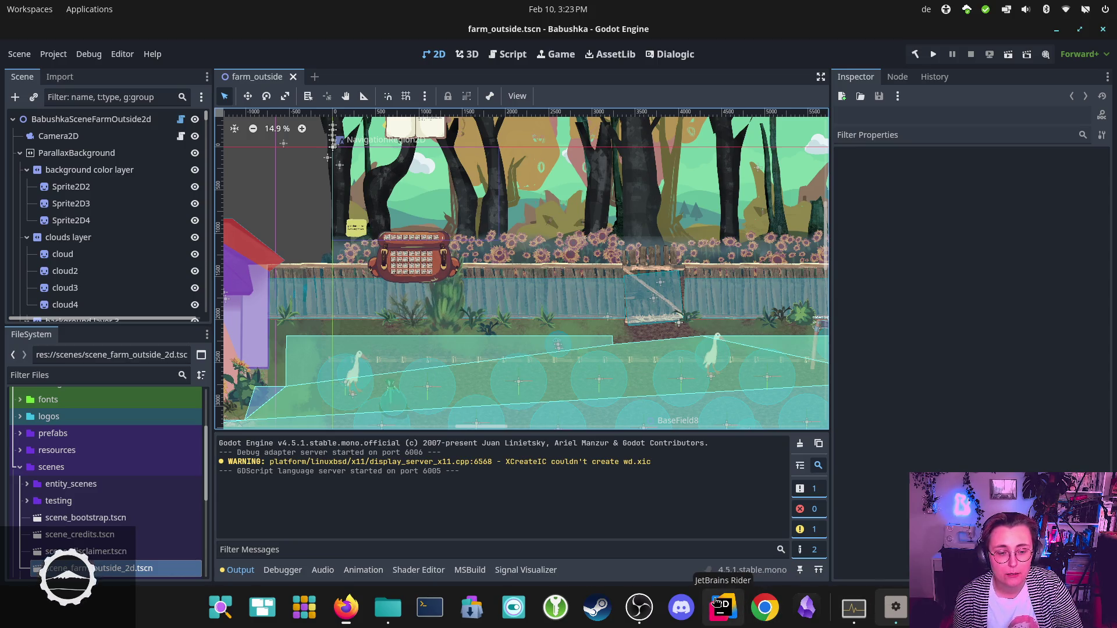
Step: Launch JetBrains Rider from the dock and dismiss its launch-options menu
click(722, 607)
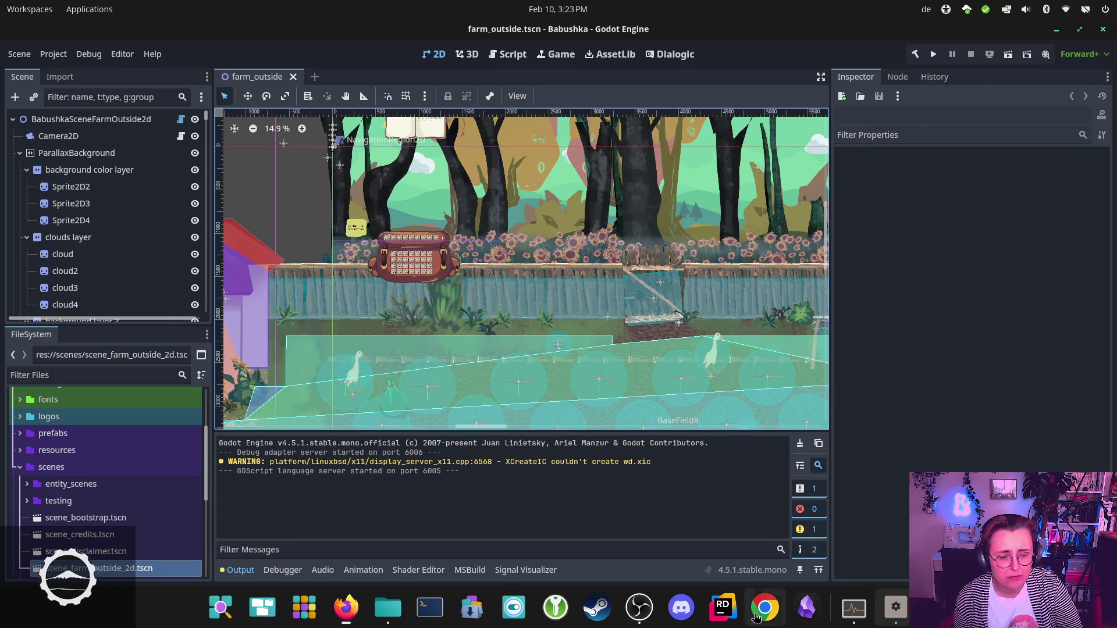
right_click(722, 615)
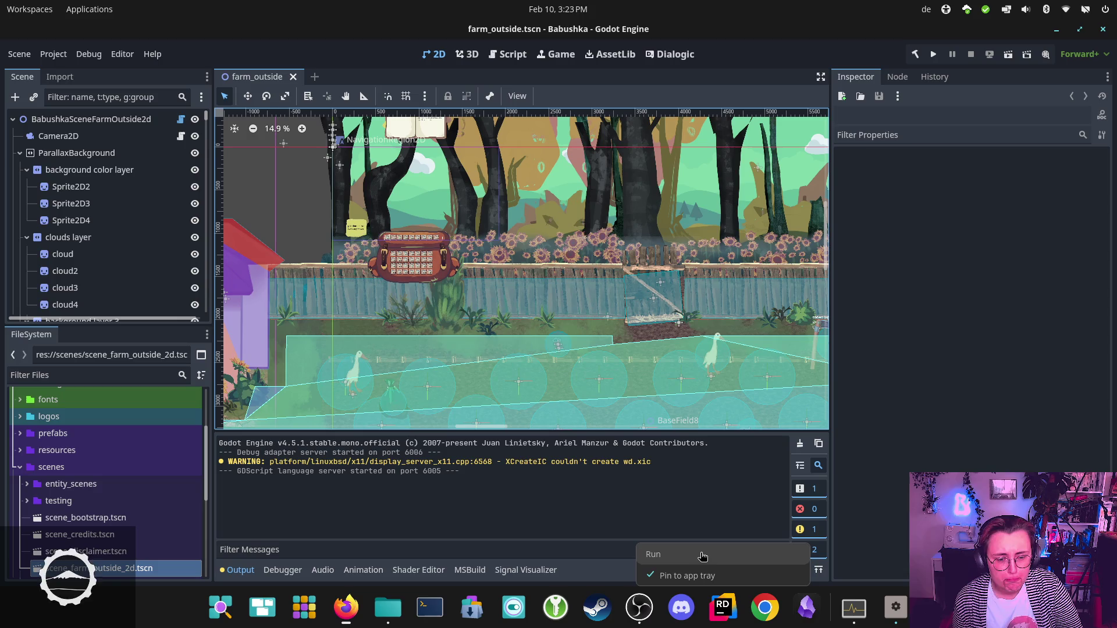
key(Escape)
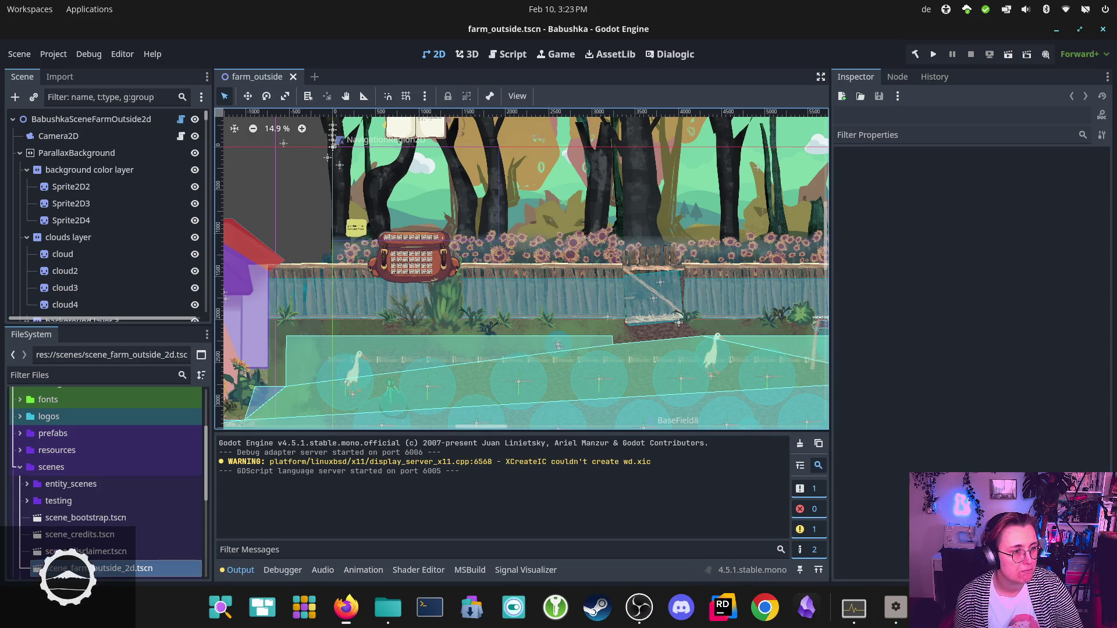
Step: Minimize Godot and Firefox, close the file manager, and switch to System Monitor
click(1056, 29)
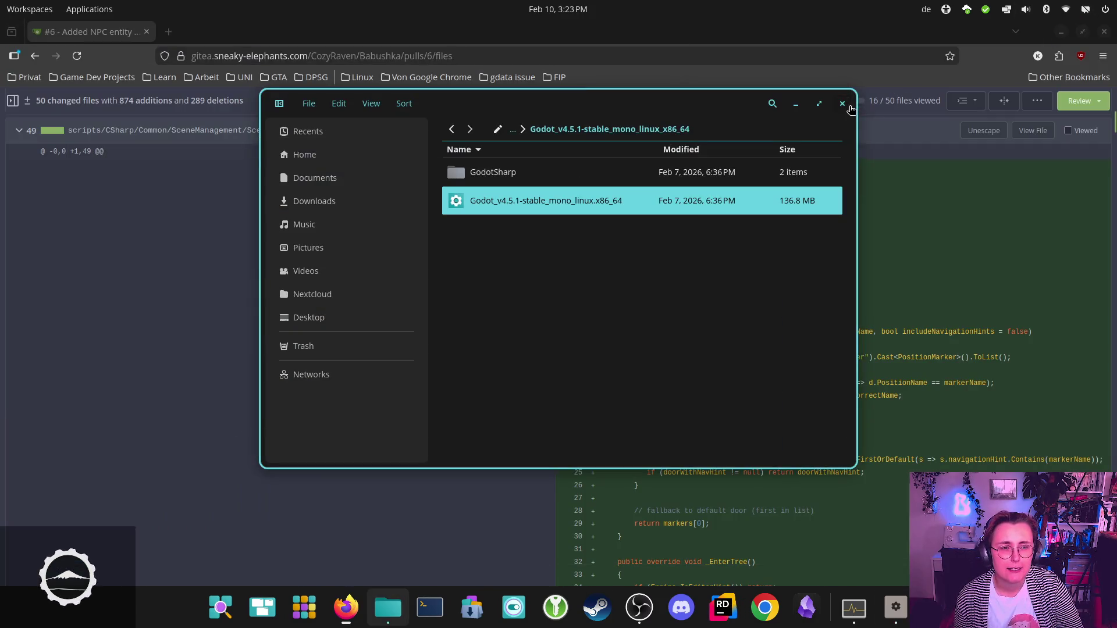
click(842, 103)
click(1065, 35)
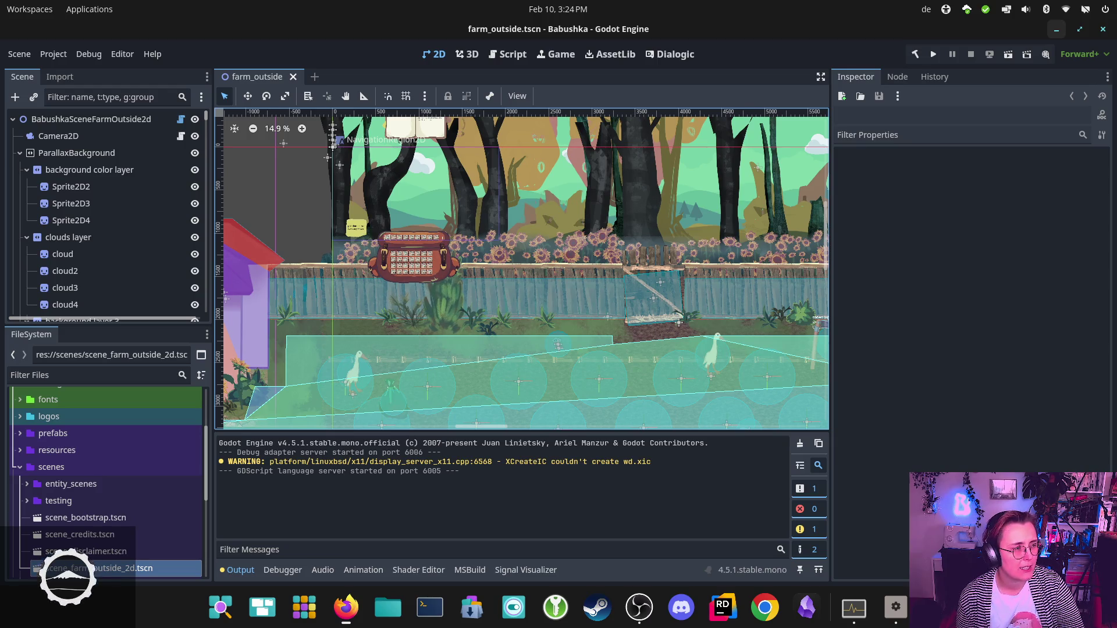
key(alt+Tab)
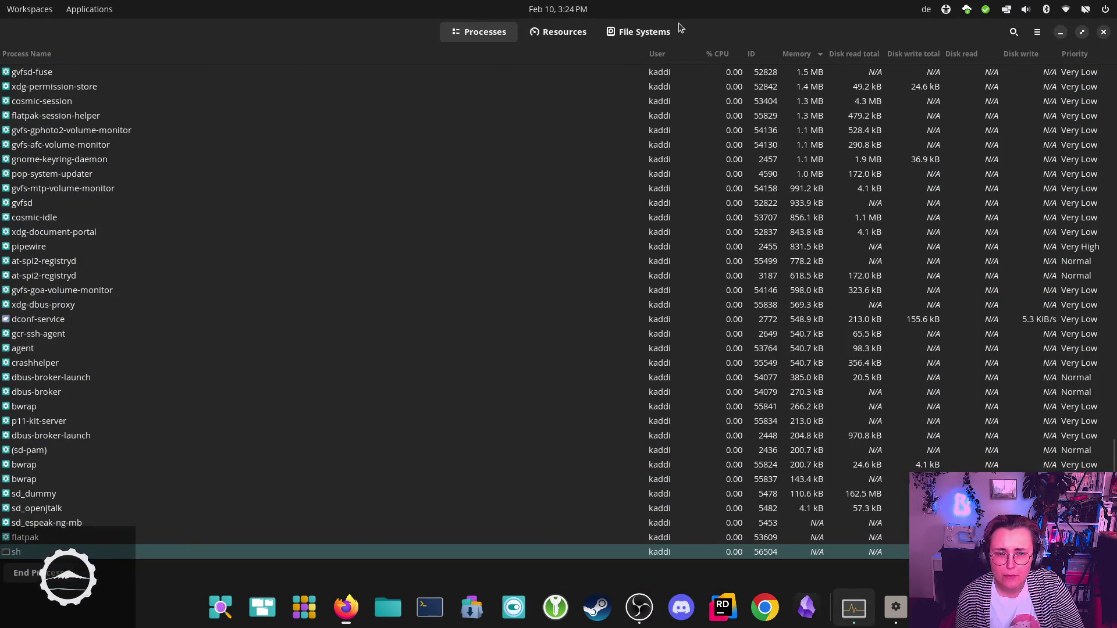
Step: Search processes for 'cosmic', select cosmic-comp, clear the search and return to Godot
click(1014, 31)
text(co)
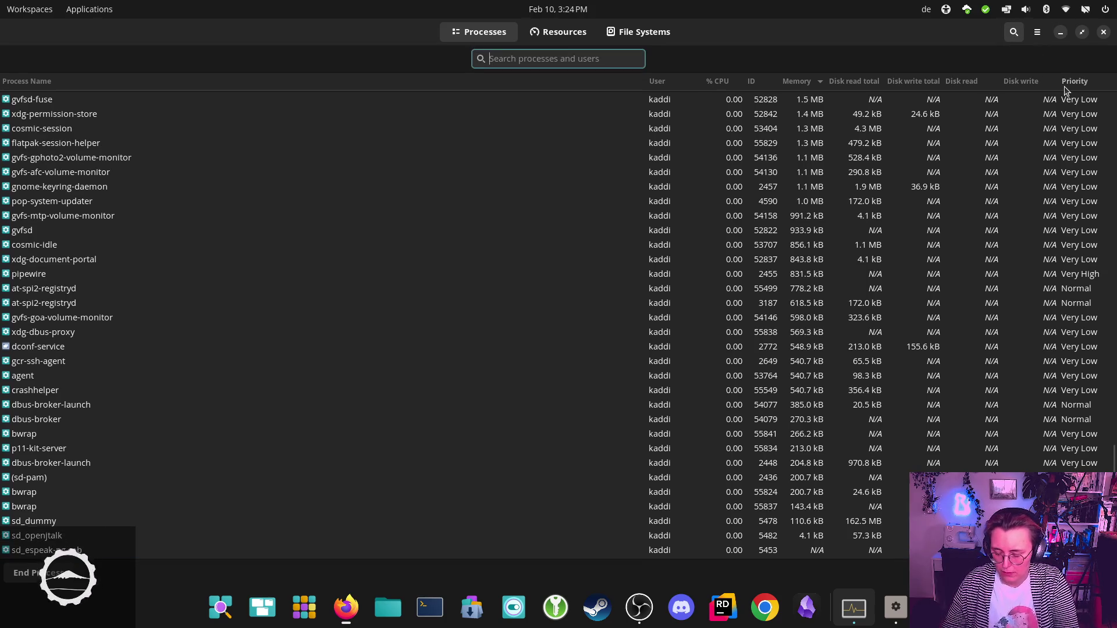
text(msic)
key(BackSpace)
key(BackSpace)
key(BackSpace)
text(smi)
key(BackSpace)
key(BackSpace)
text(mic)
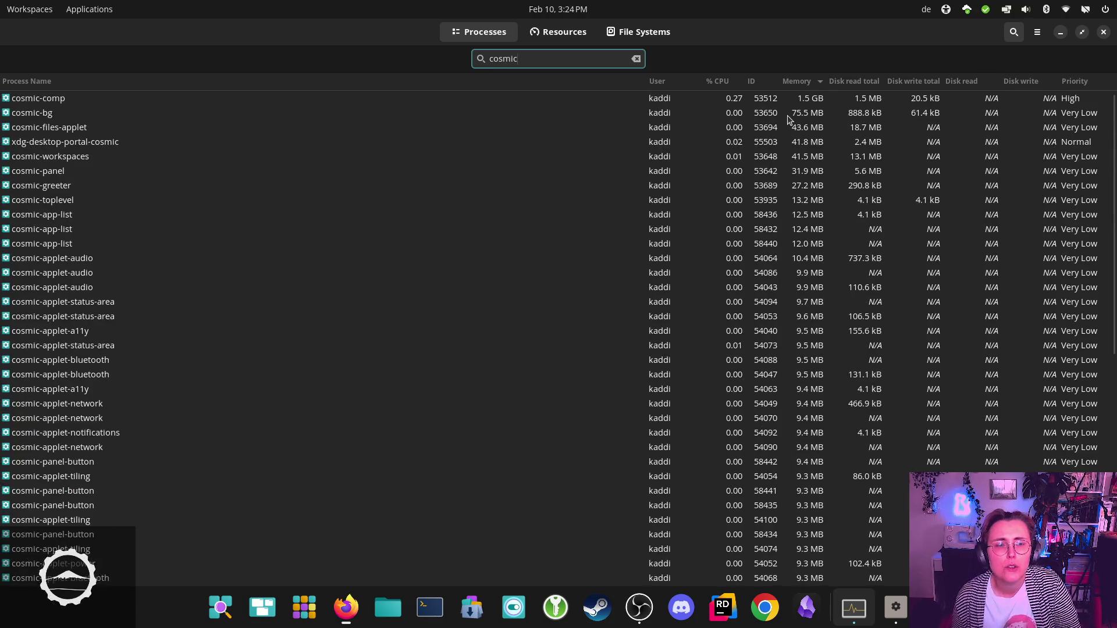
click(92, 102)
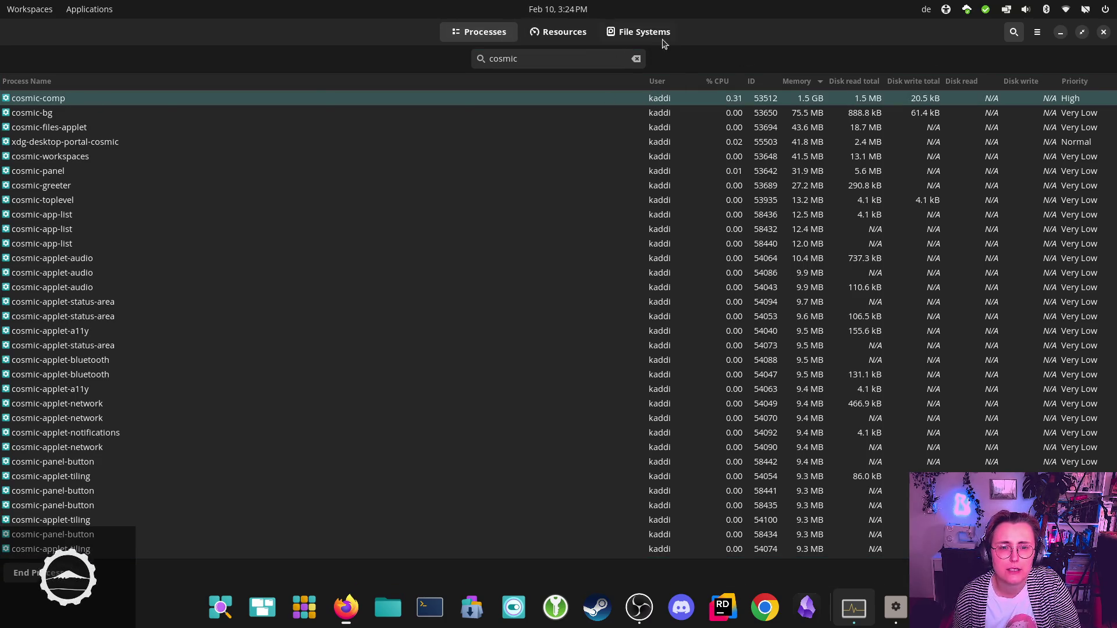
click(634, 59)
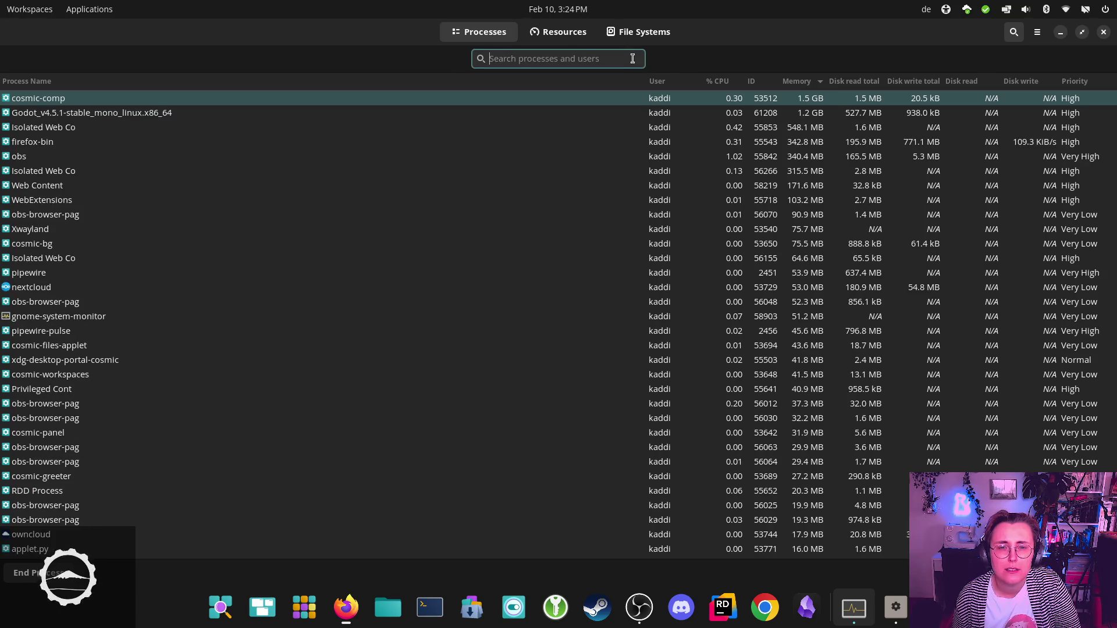
key(alt+Tab)
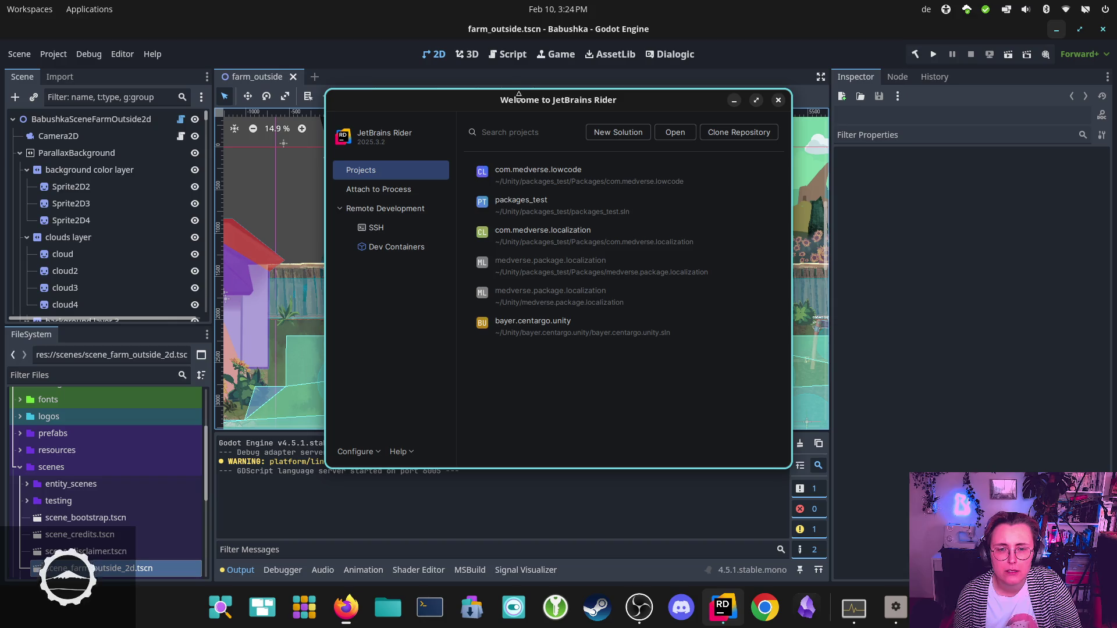
Step: Open and trust the Babushka folder inside the Godot directory as a Rider project
click(675, 133)
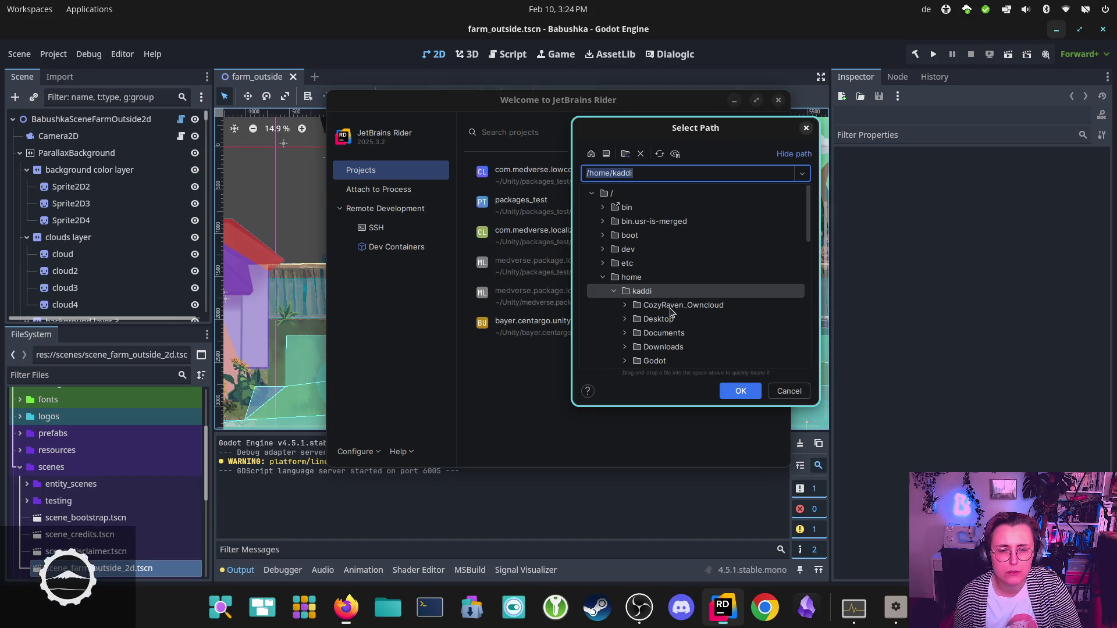
scroll(675, 315, down, 5)
click(667, 234)
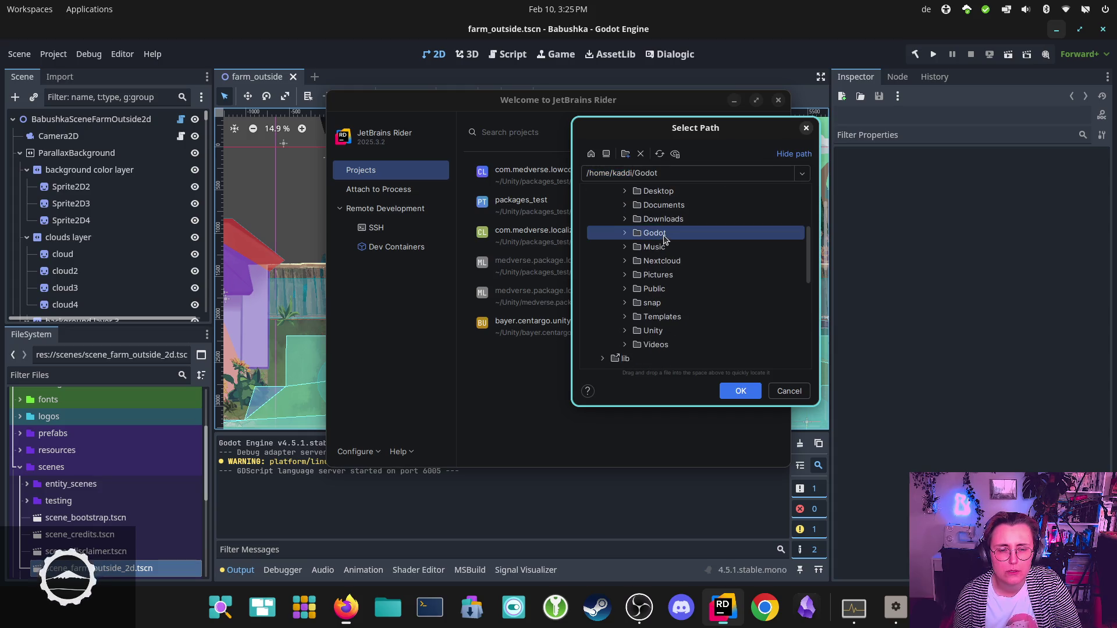
click(626, 233)
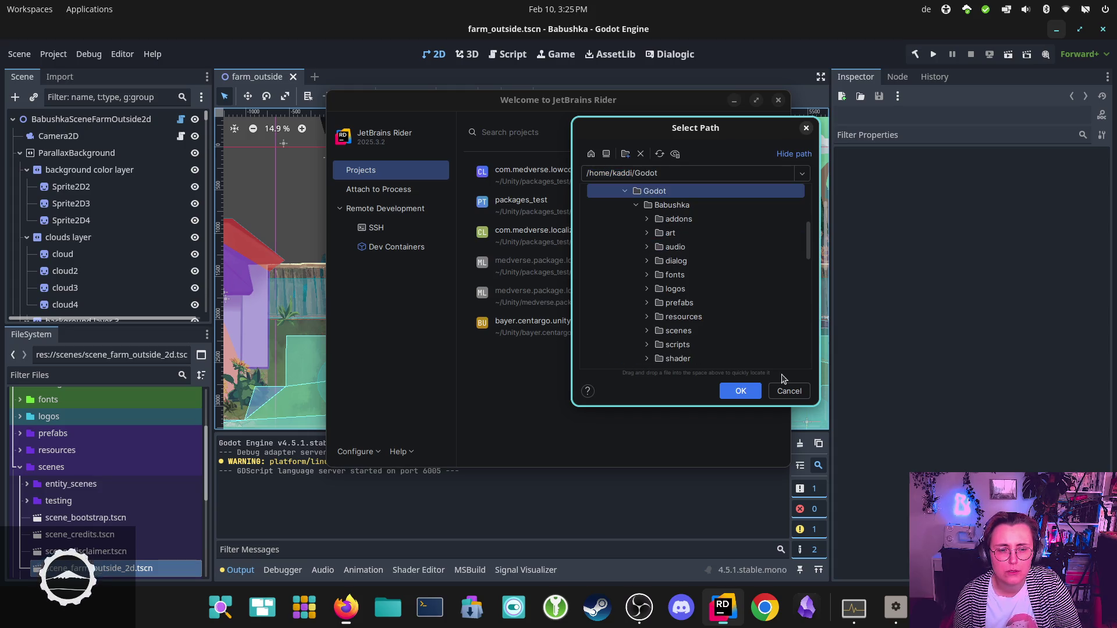
click(670, 206)
click(741, 391)
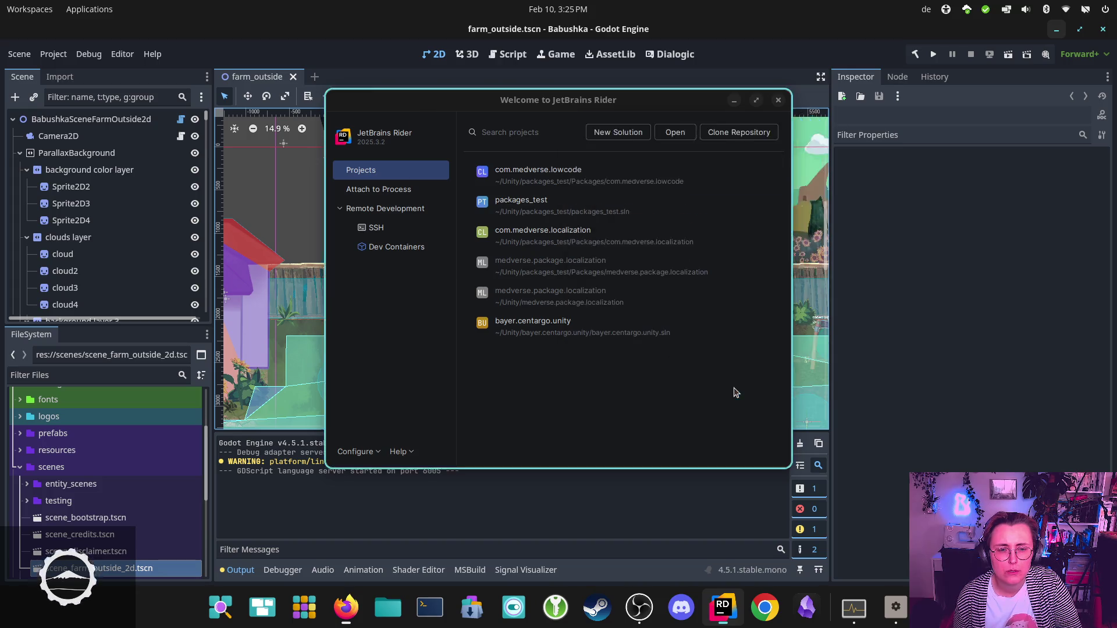
click(687, 240)
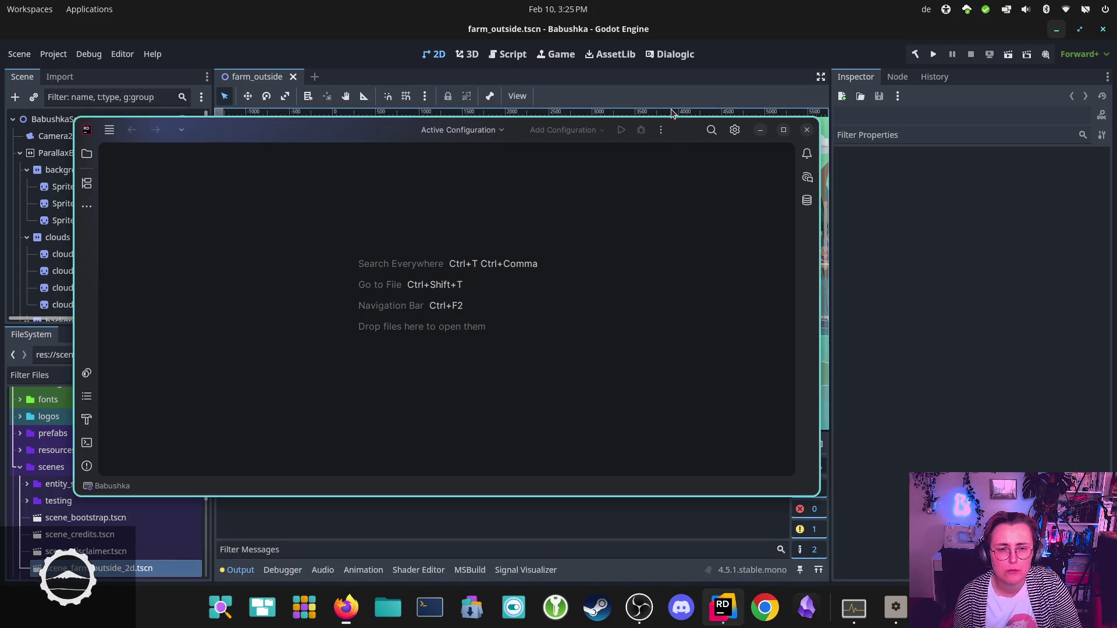
mouse_move(370, 132)
mouse_down()
mouse_move(367, 140)
mouse_move(475, 7)
mouse_up()
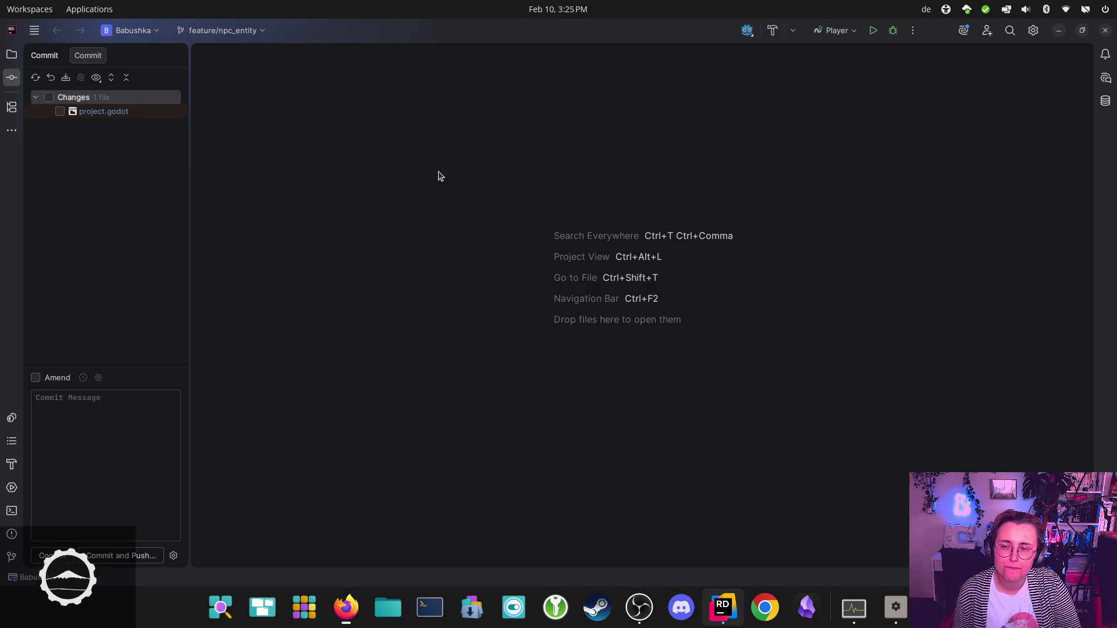
Step: Show the Solution tree and expand scripts > CSharp, browsing GameEntity, LoadSave and Management
click(18, 55)
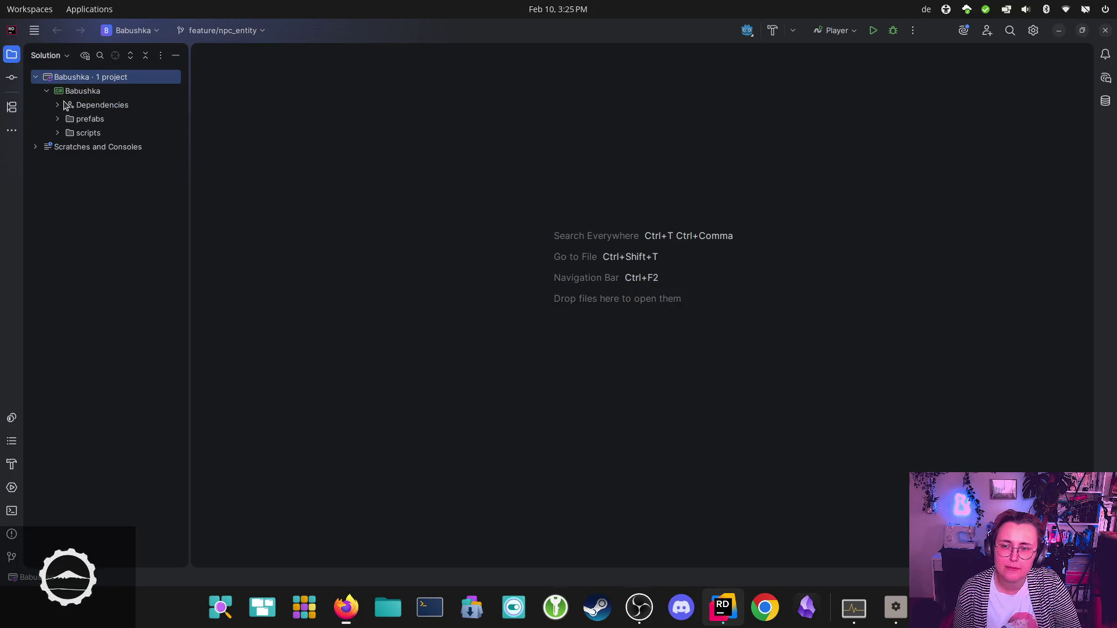
click(68, 134)
click(58, 132)
click(80, 175)
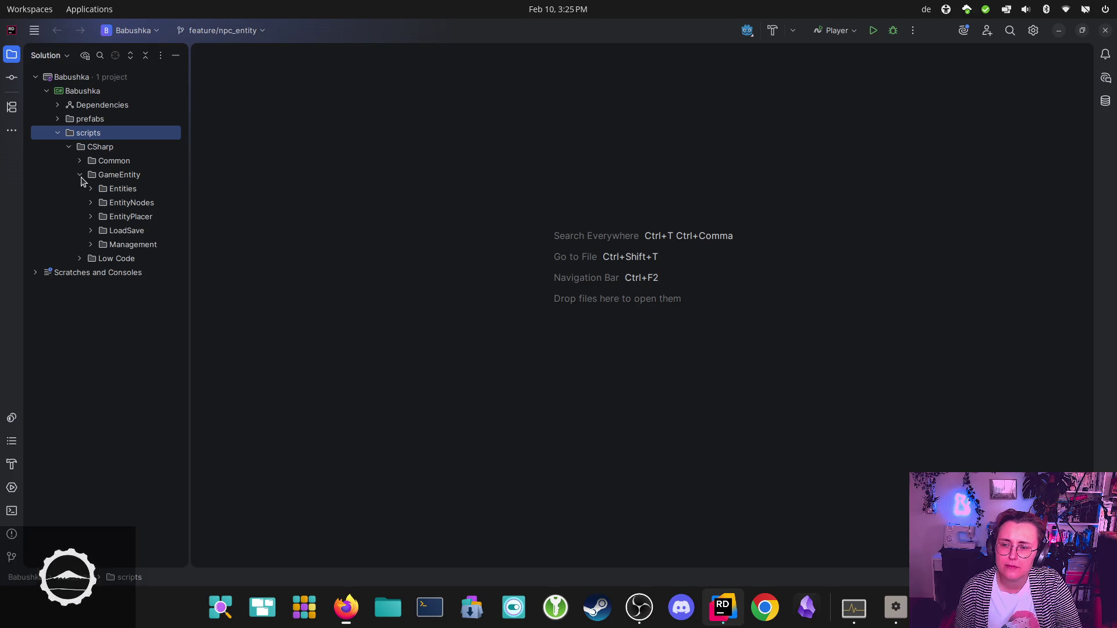
click(90, 232)
click(90, 232)
click(90, 246)
click(91, 246)
click(90, 231)
click(90, 230)
Step: Open Scene.cs from scripts > CSharp > Common > SceneManagement
click(92, 190)
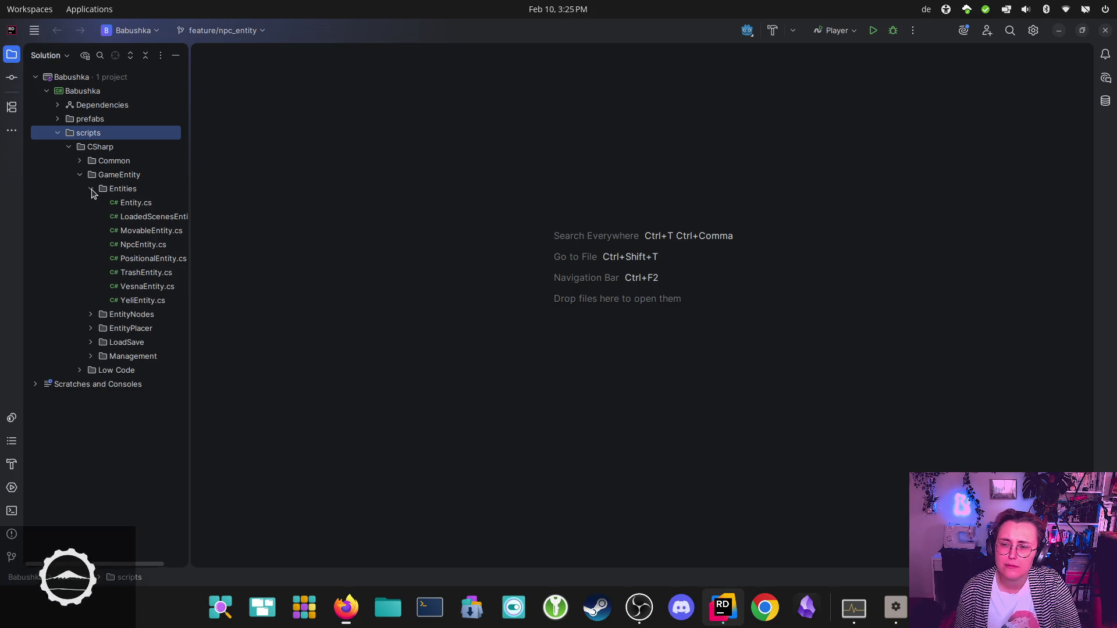
click(92, 190)
click(81, 163)
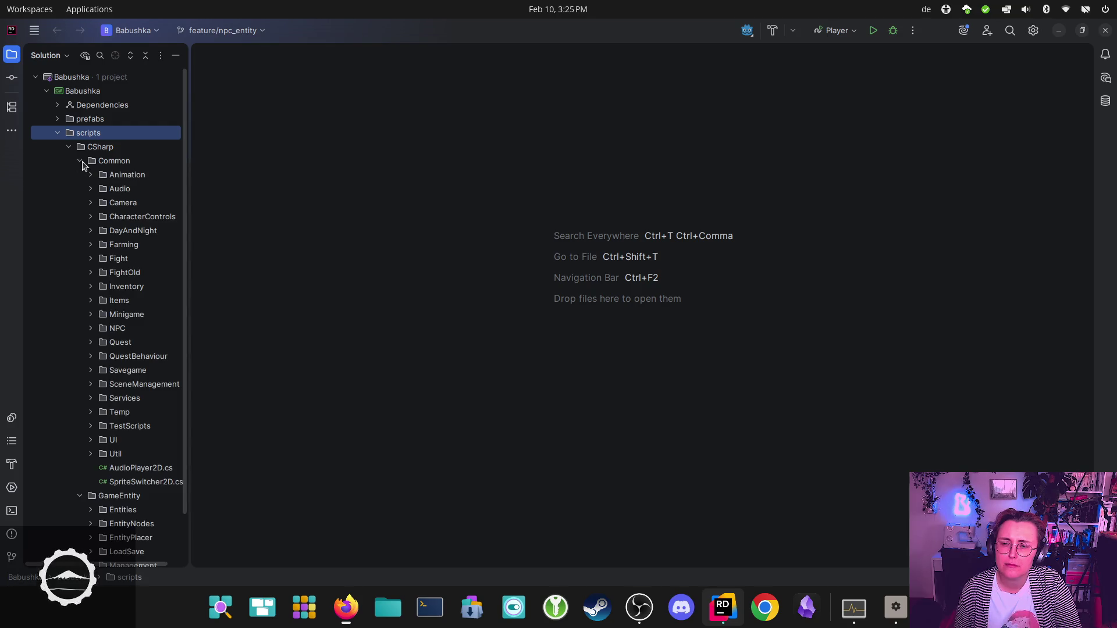
click(91, 385)
double_click(137, 427)
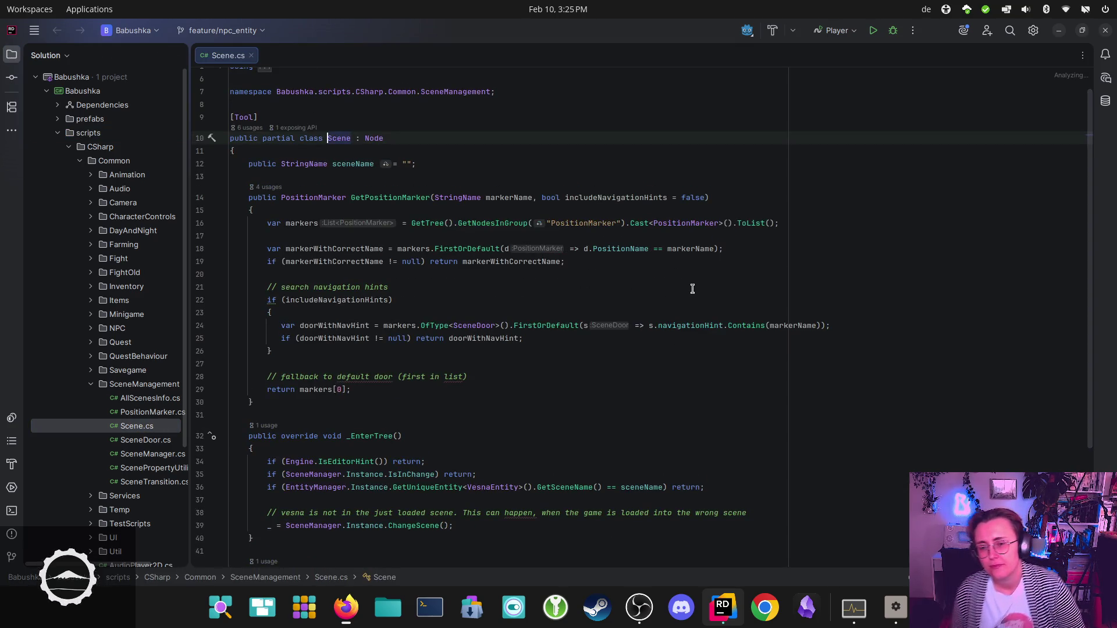
Step: Read Scene.cs, examining the sceneName field on line 12 and line 16's Cast call
ctrl+scroll(703, 245, up, 2)
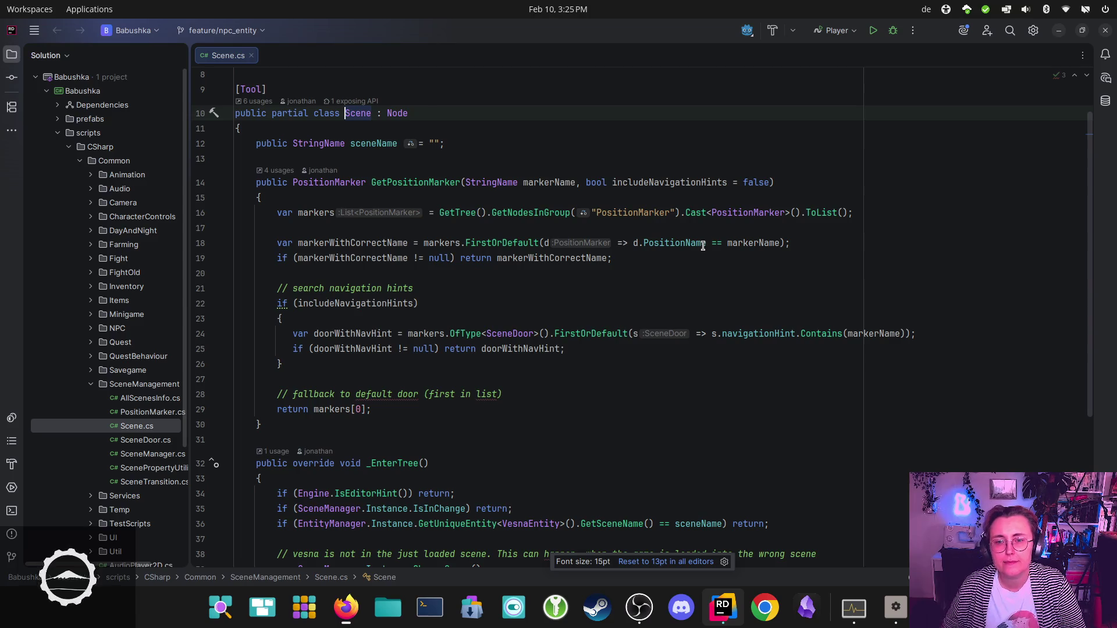
scroll(703, 246, up, 2)
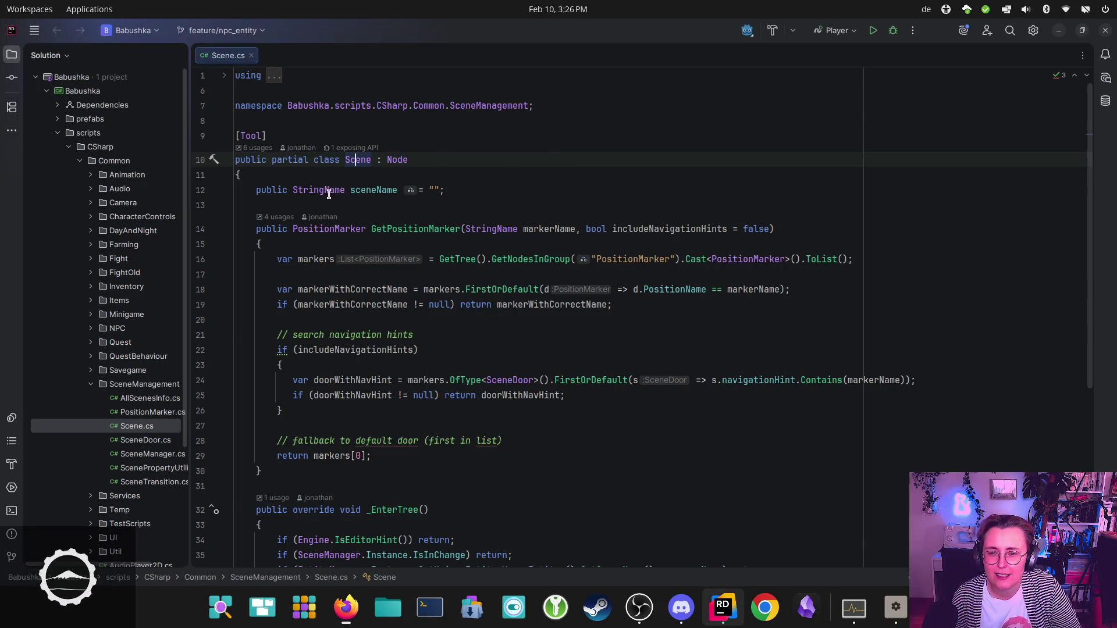
click(267, 192)
click(539, 192)
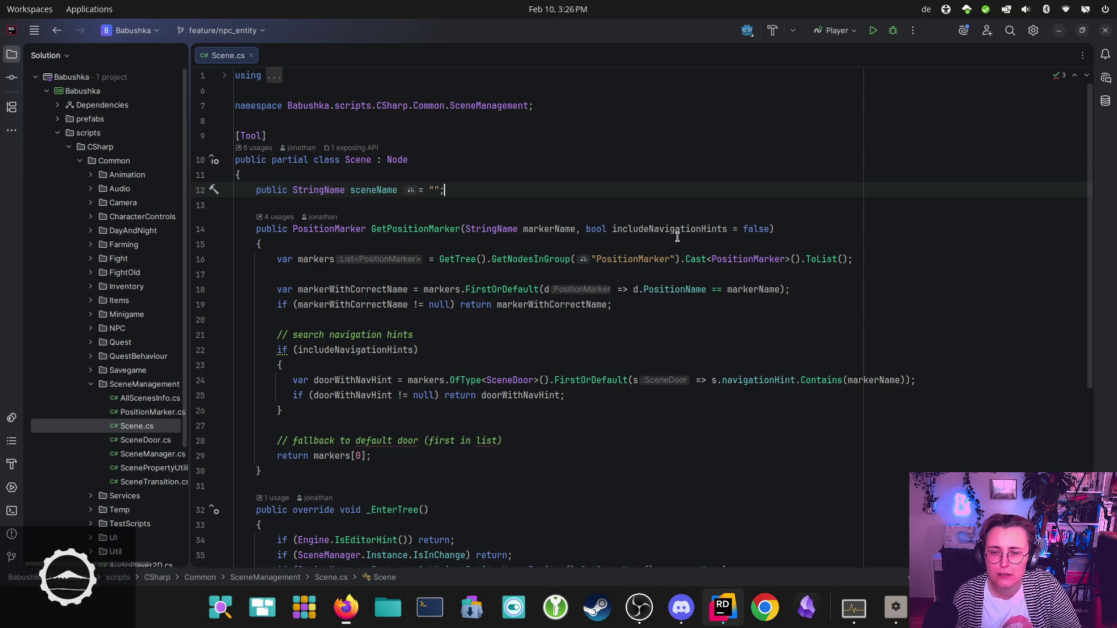
scroll(893, 155, down, 1)
scroll(893, 156, up, 1)
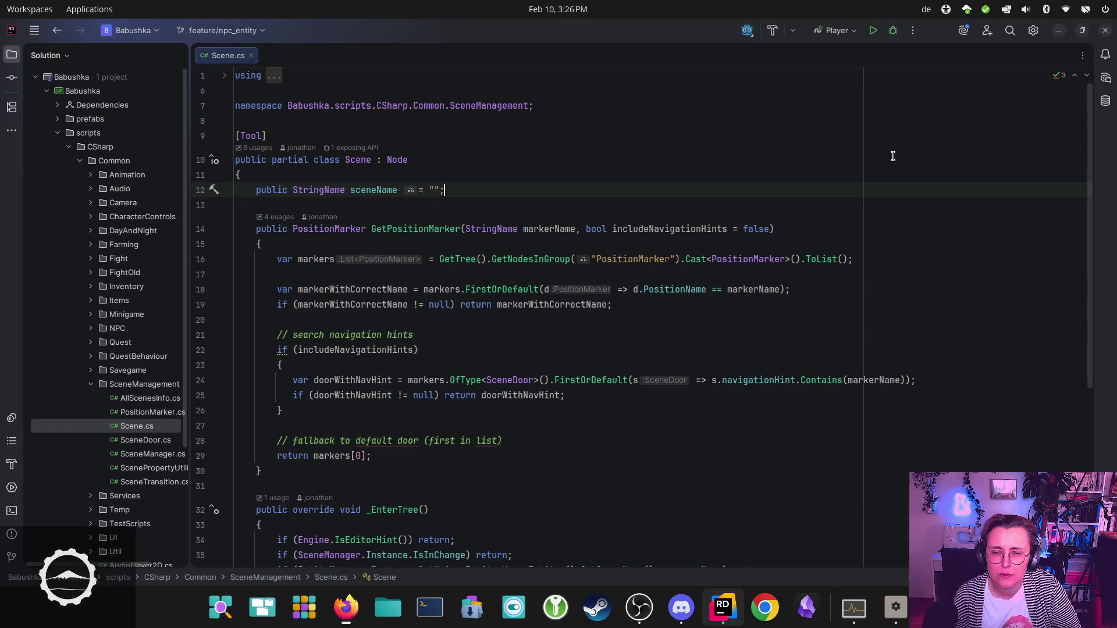
scroll(893, 156, down, 1)
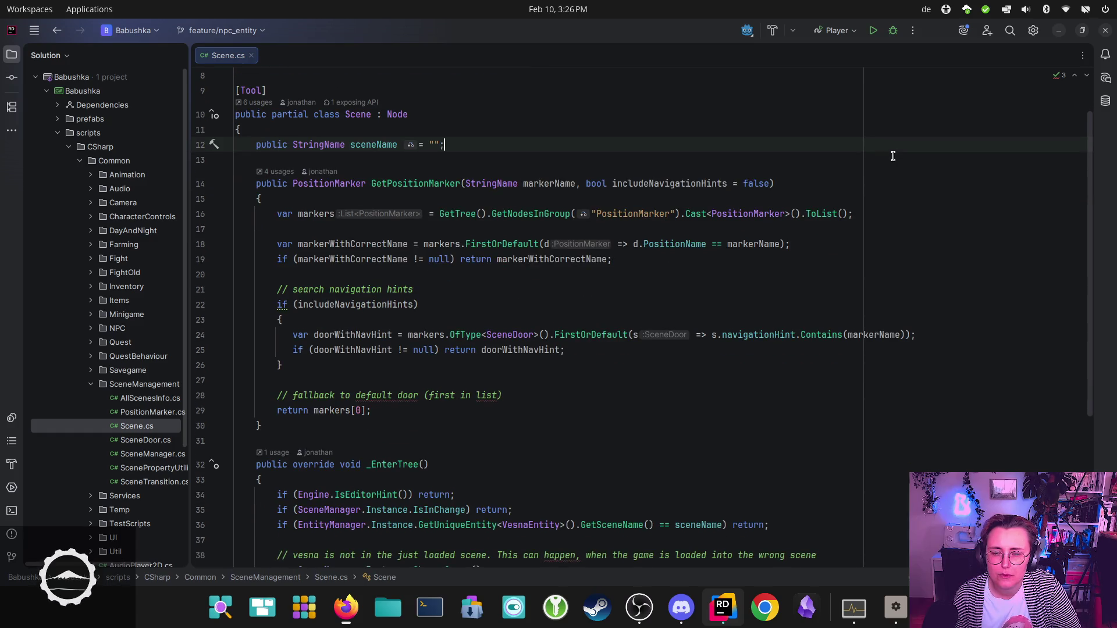
scroll(893, 156, up, 1)
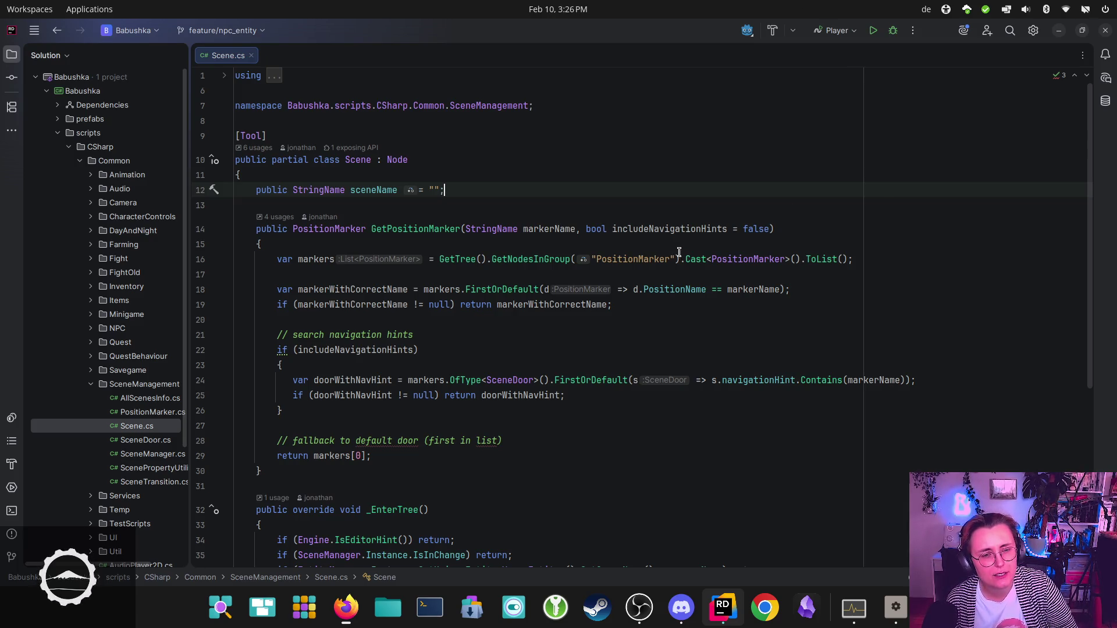
drag(689, 259, 802, 259)
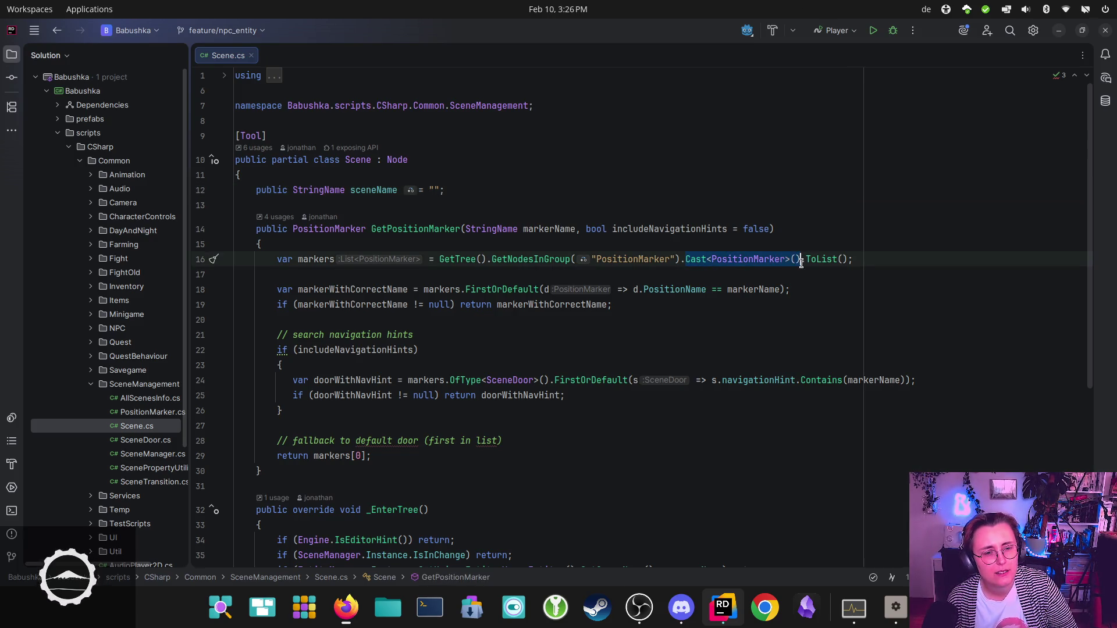
click(812, 324)
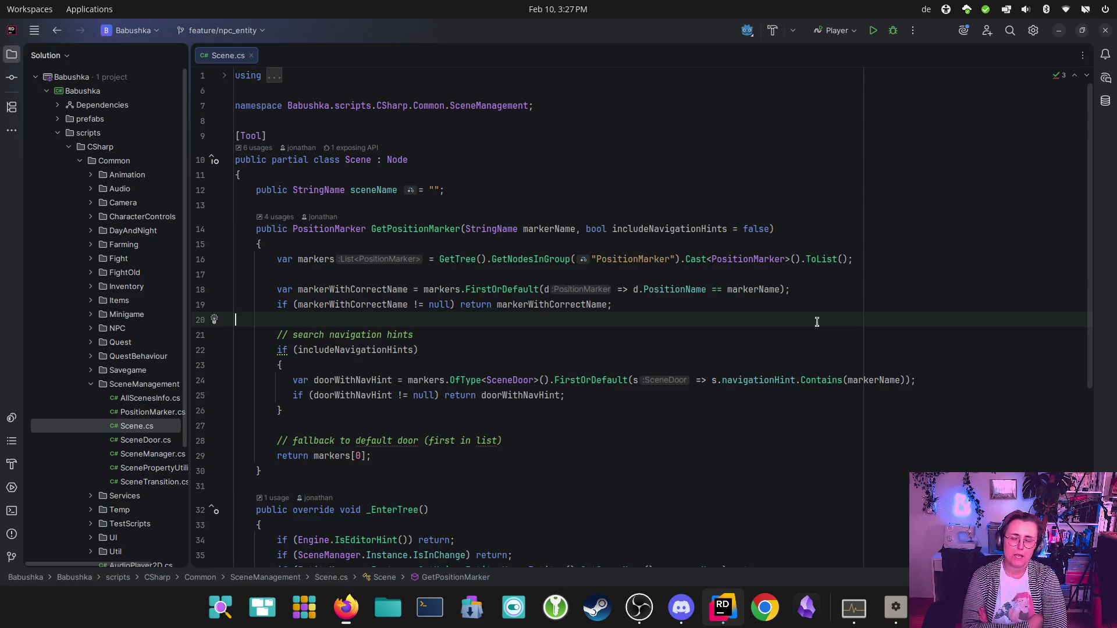
mouse_move(347, 608)
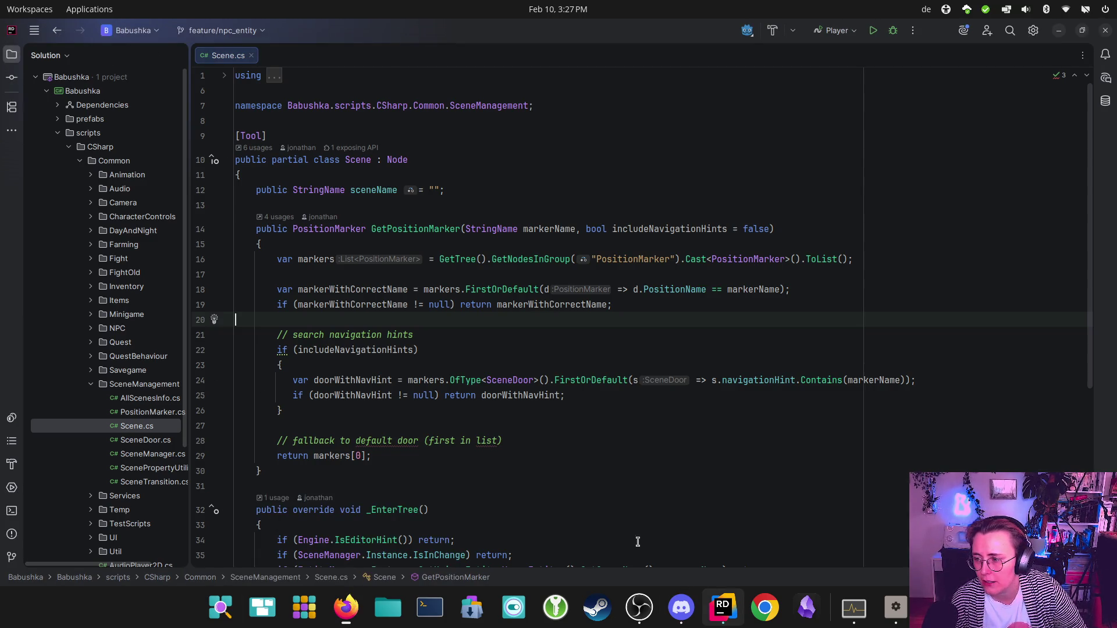
click(338, 621)
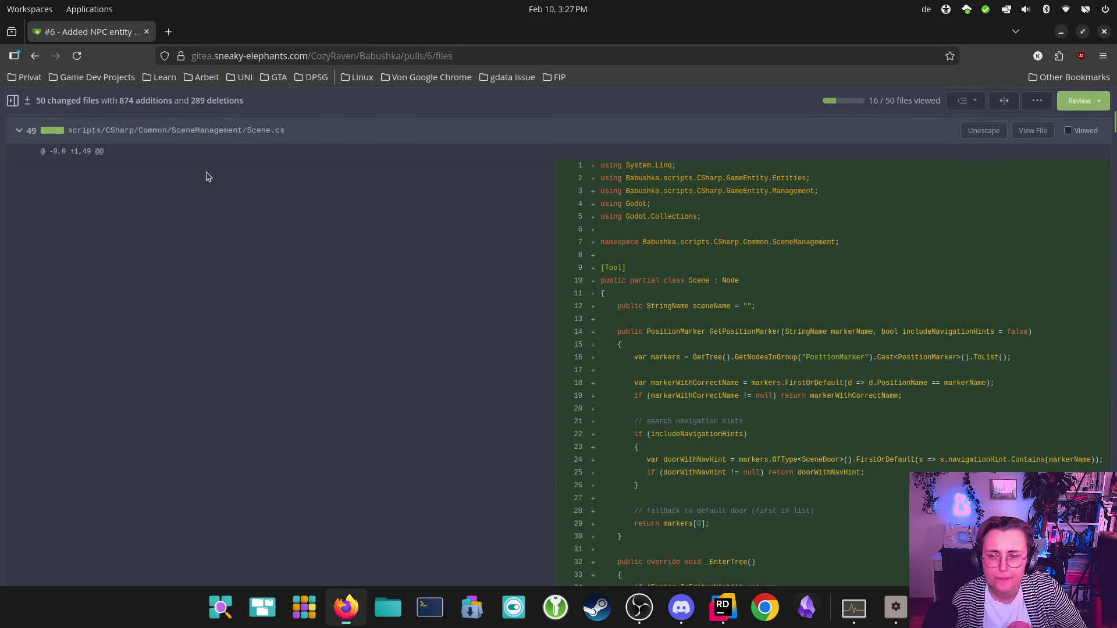
Step: Read pull request #6's Conversation description of the scene change and NPC pathfinding systems
scroll(143, 163, up, 2)
scroll(144, 164, up, 15)
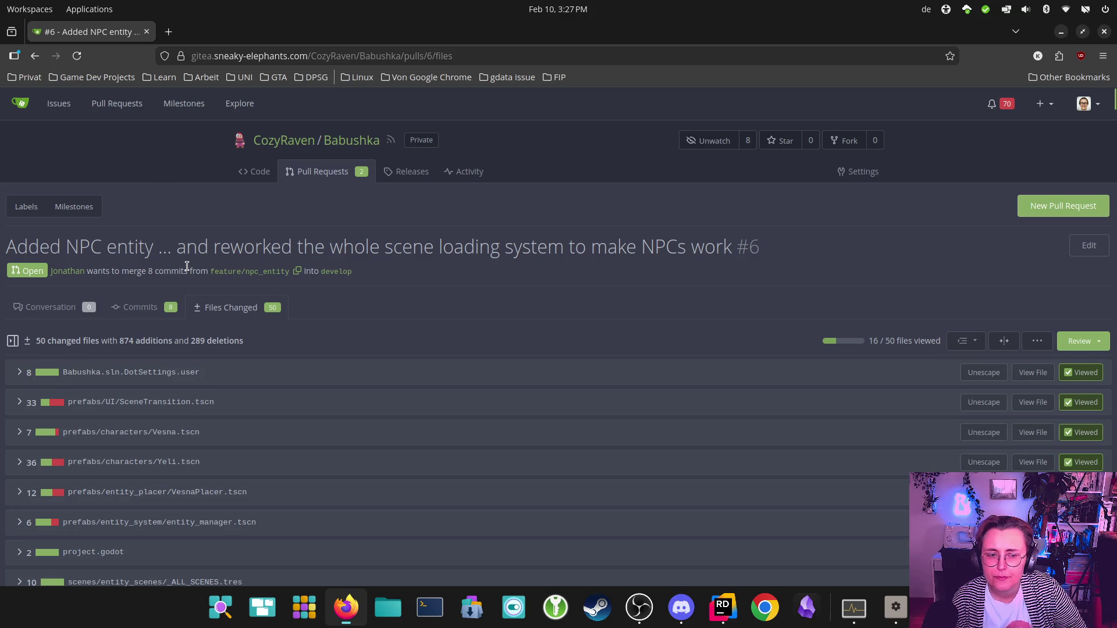
click(59, 316)
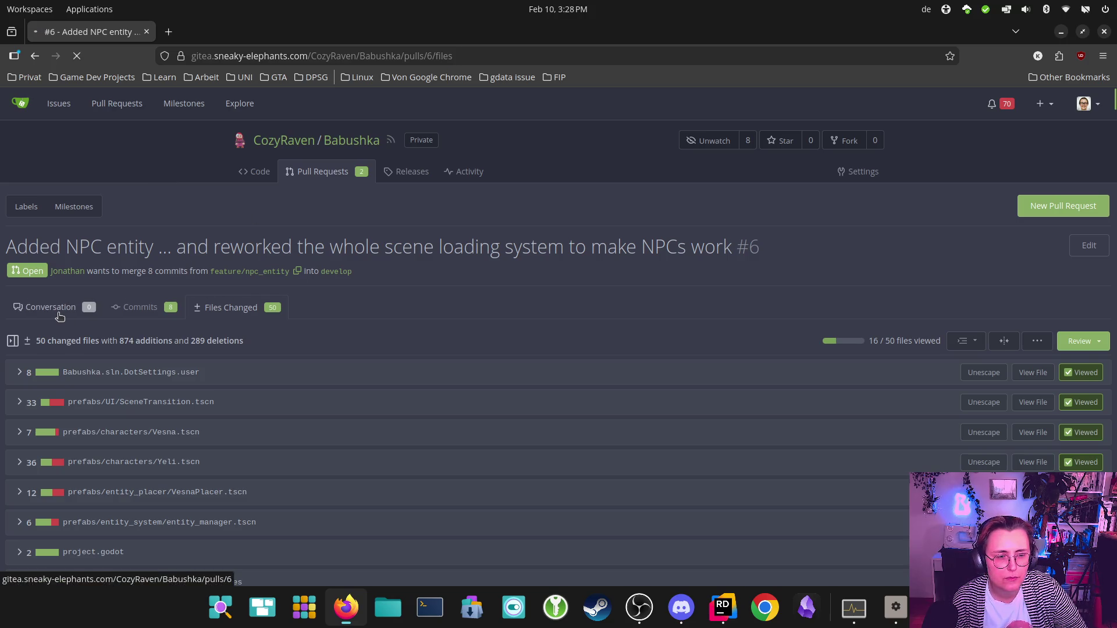
scroll(658, 312, down, 2)
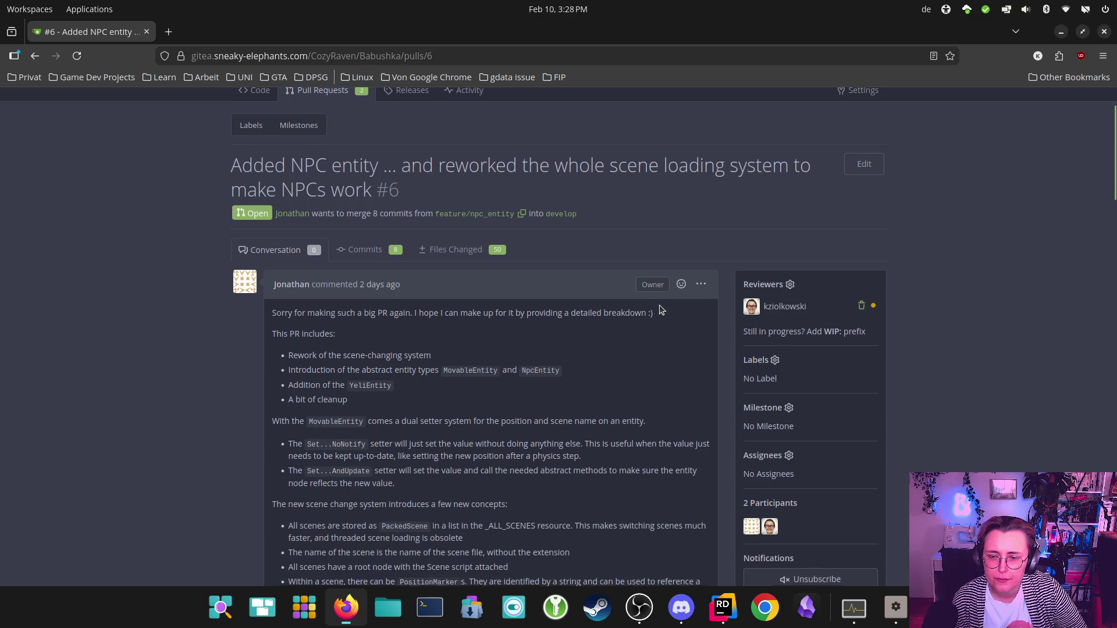
scroll(659, 305, down, 4)
scroll(440, 301, down, 2)
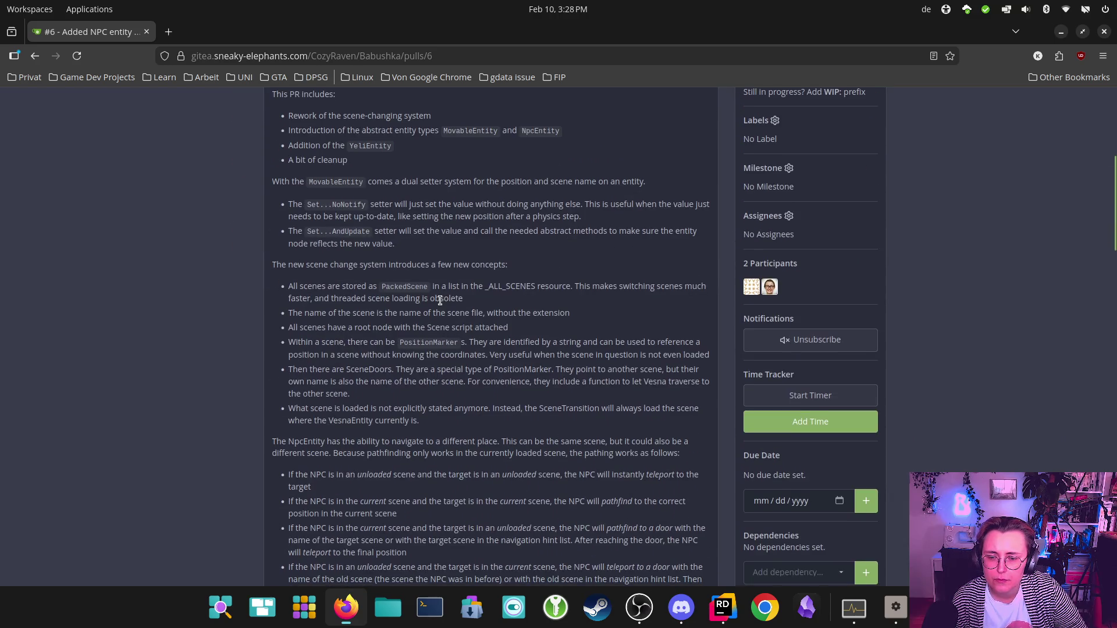
scroll(440, 300, down, 2)
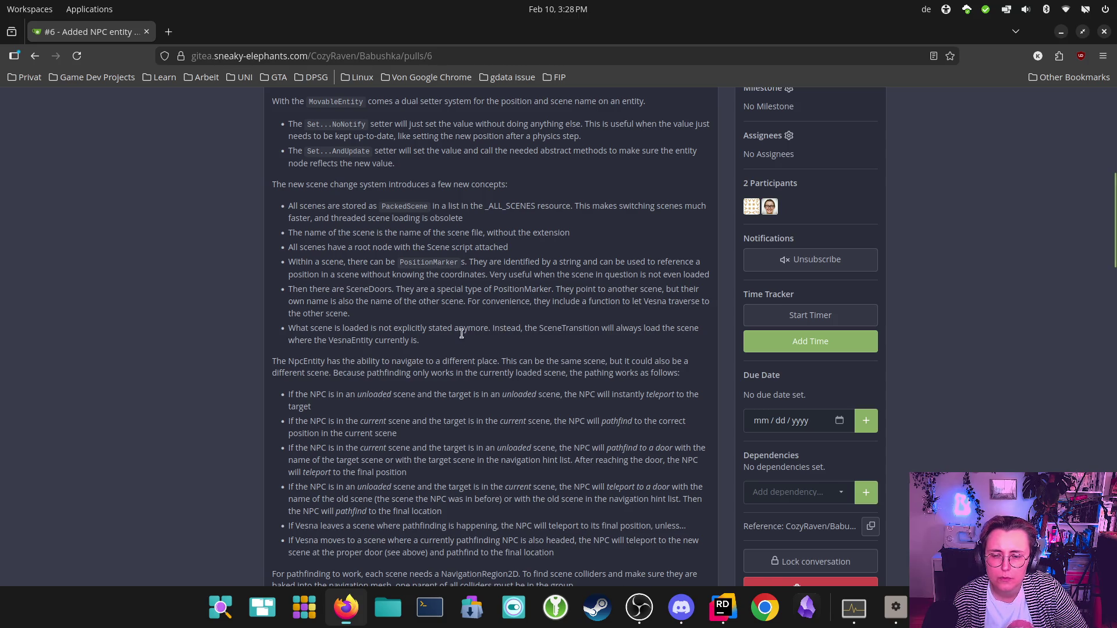
scroll(462, 334, down, 5)
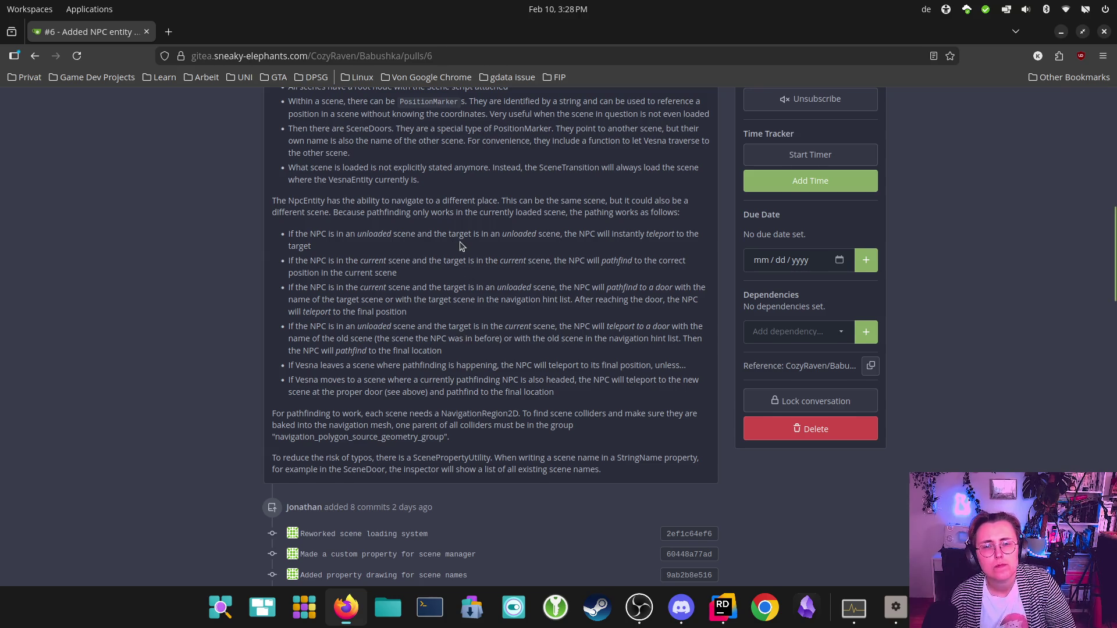
scroll(460, 247, up, 3)
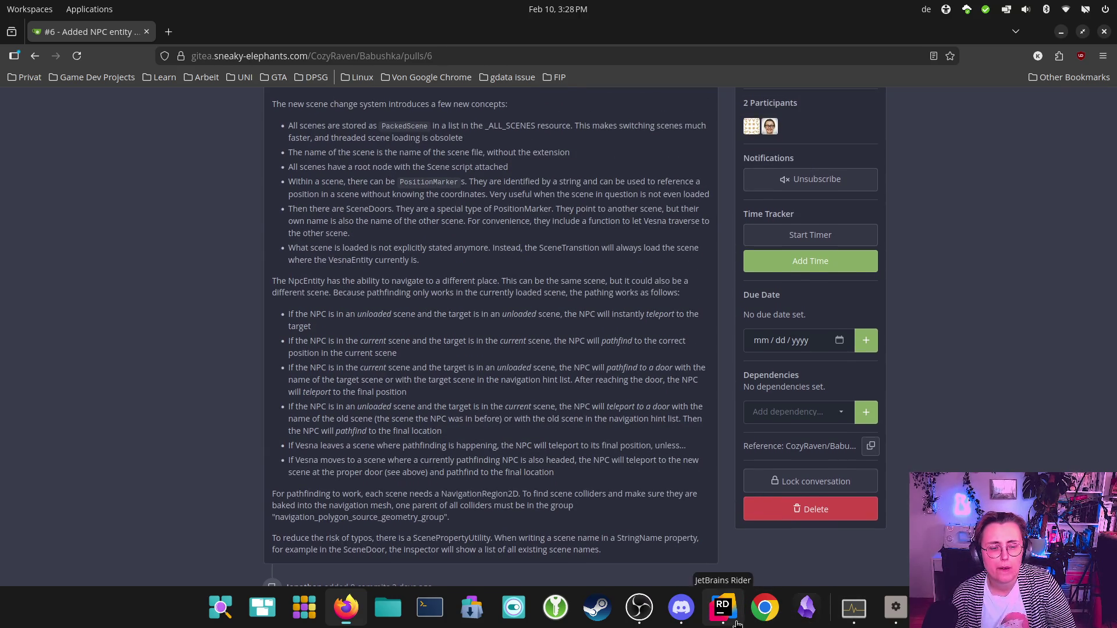
click(723, 607)
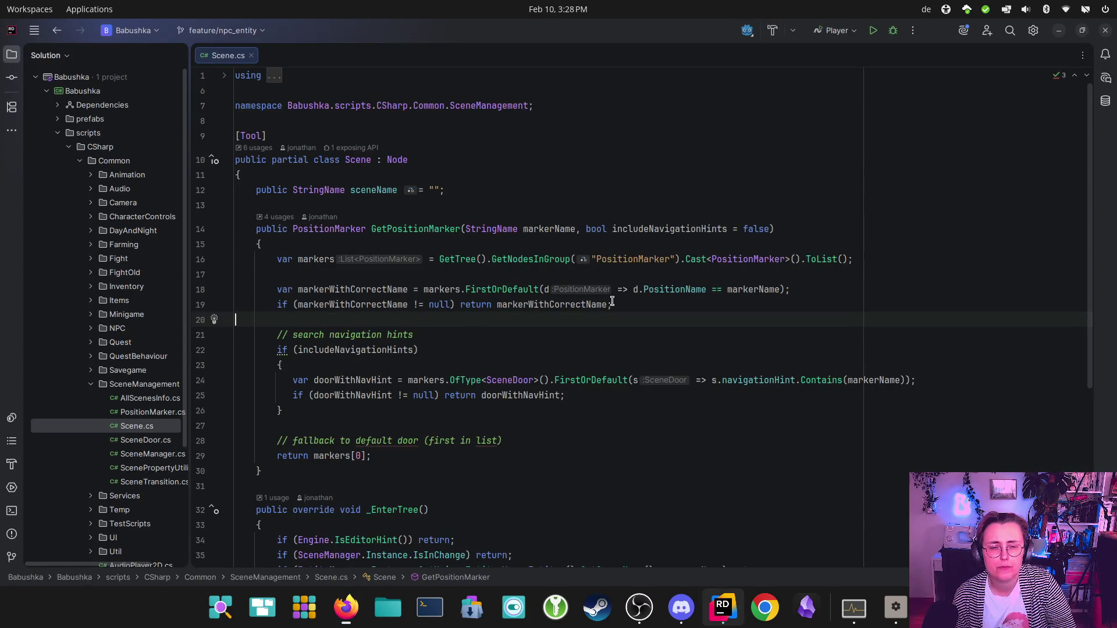
click(349, 305)
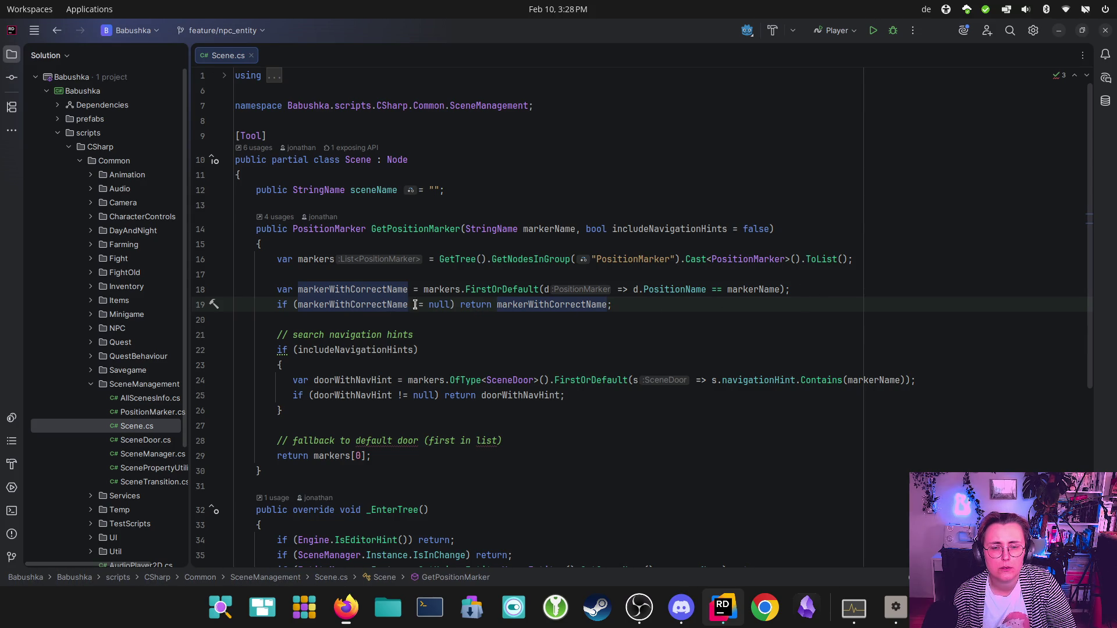
click(326, 352)
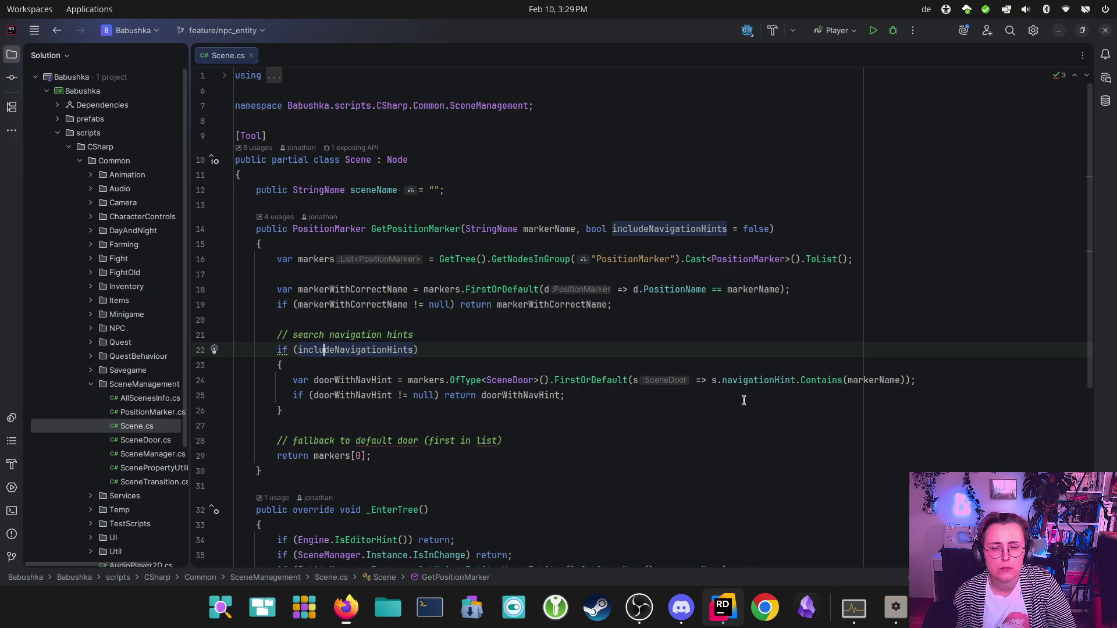
scroll(734, 396, down, 1)
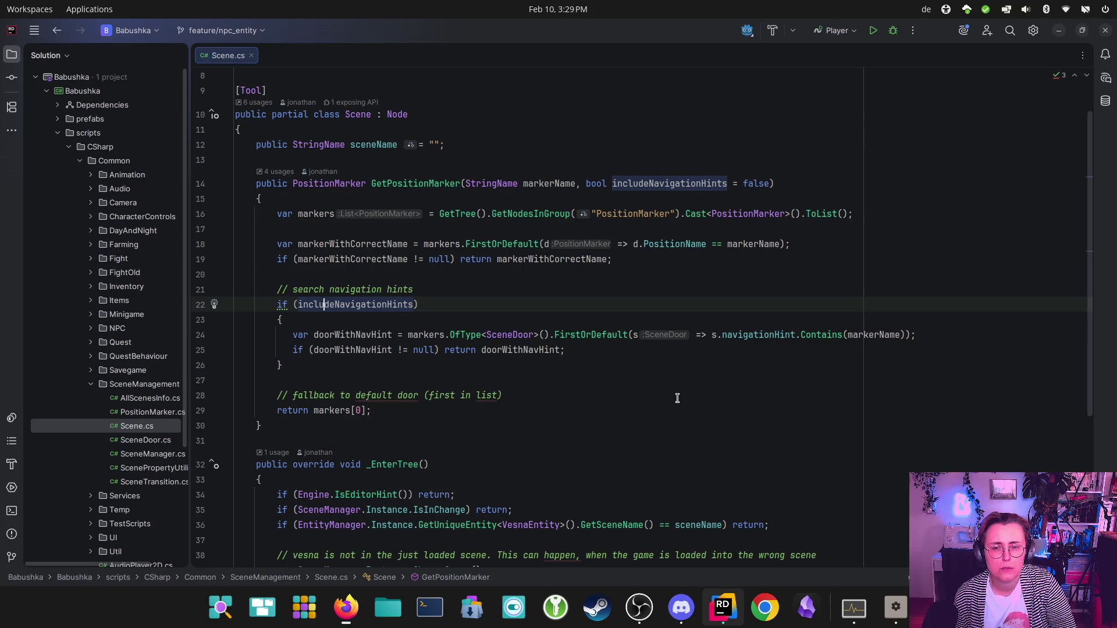
scroll(678, 398, up, 1)
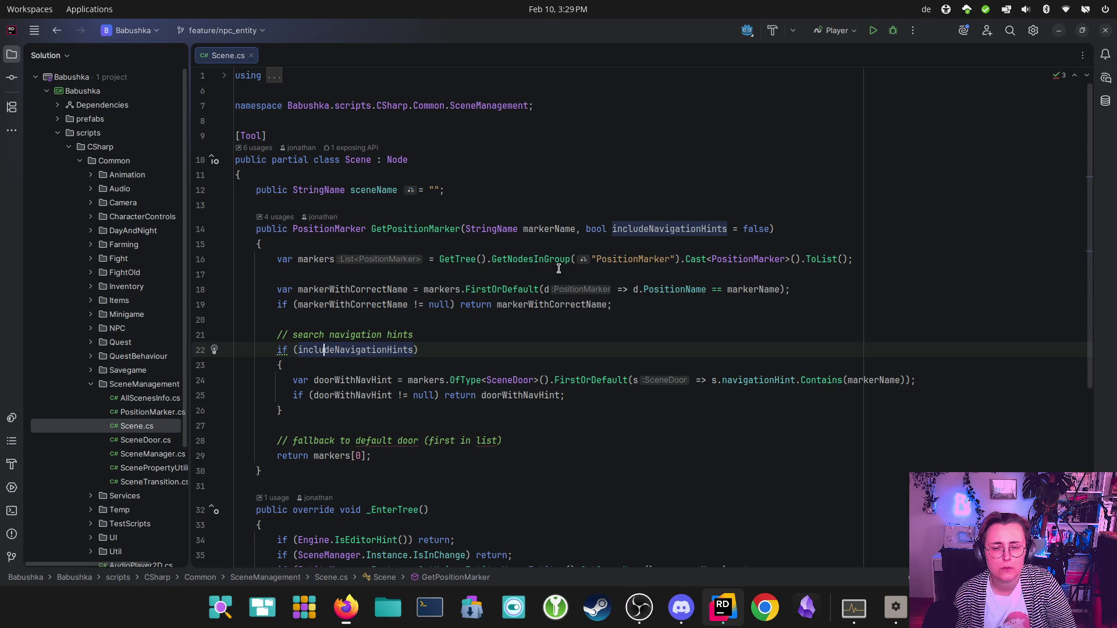
drag(315, 456, 390, 455)
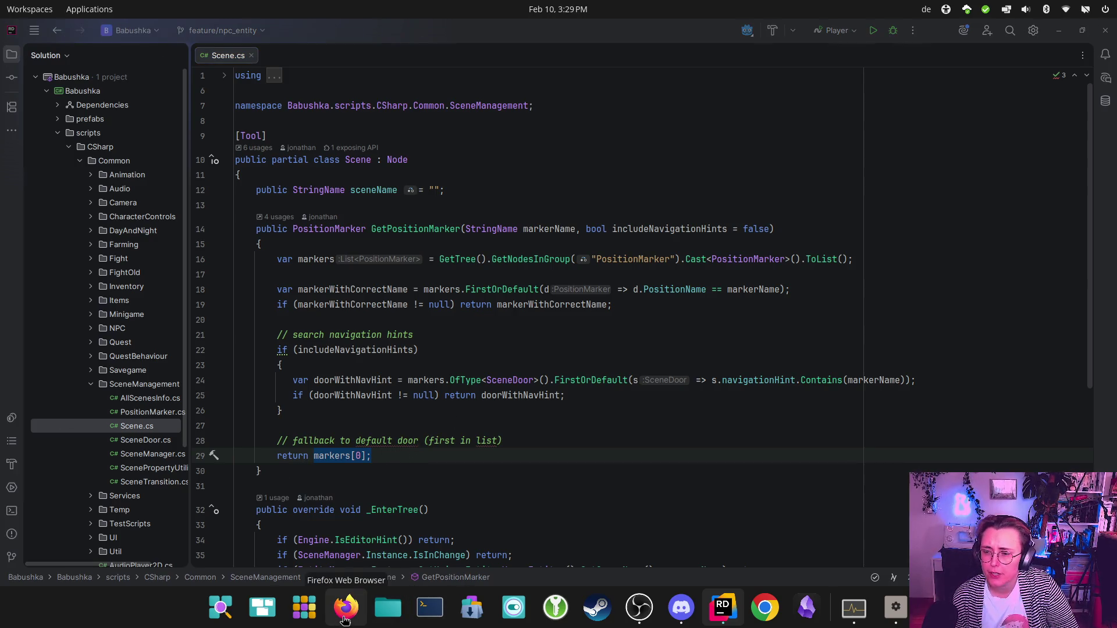
mouse_move(346, 614)
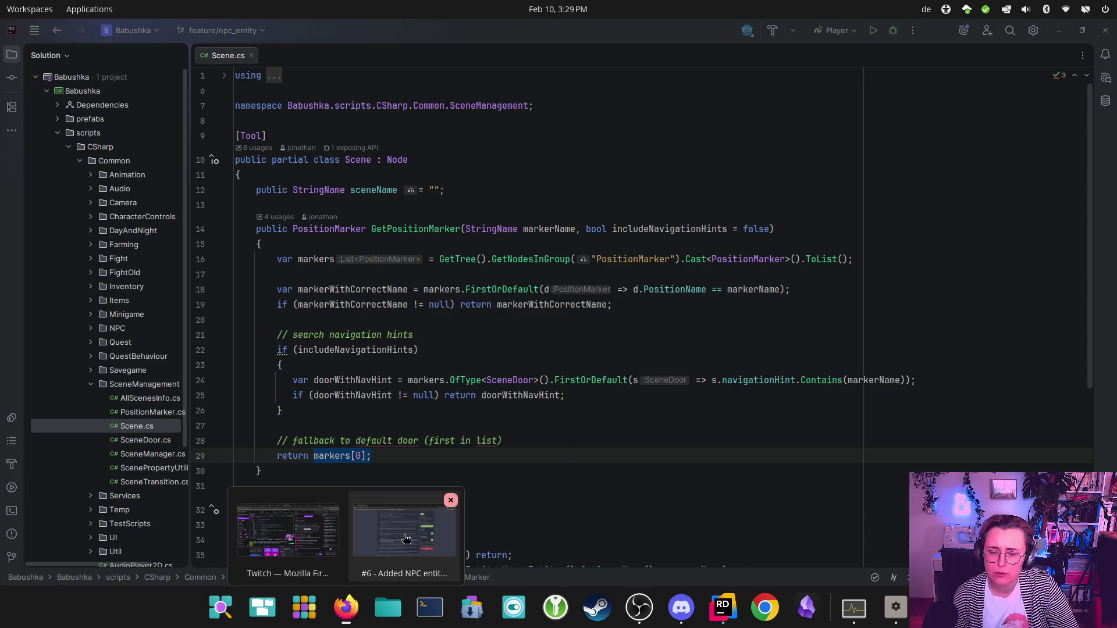
Step: Return to pull request #6 and open its changed files at the Scene.cs diff
click(398, 544)
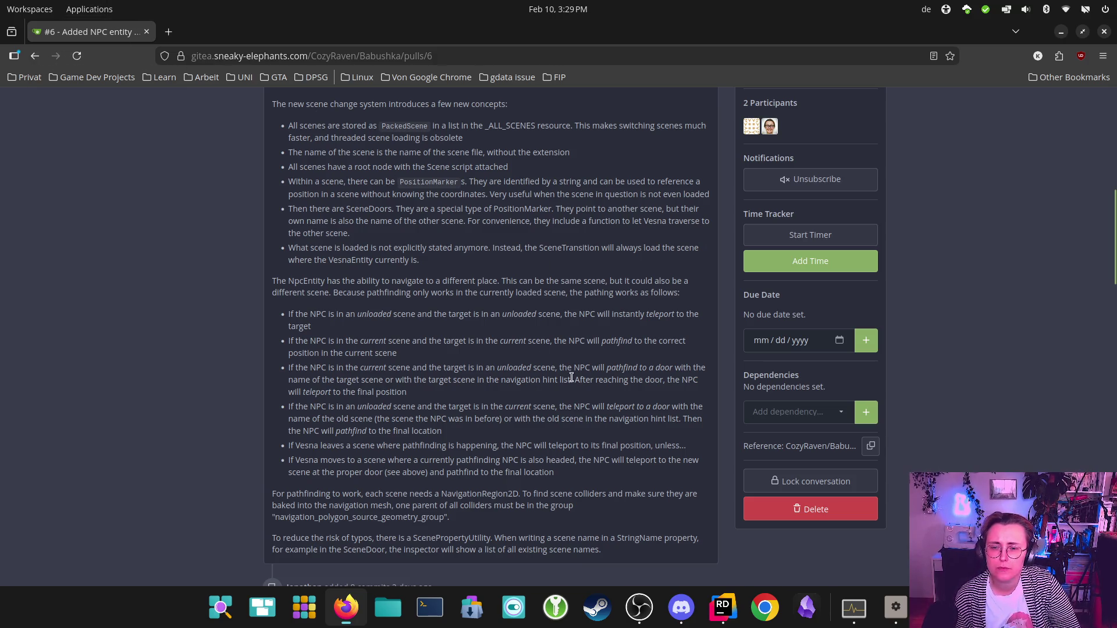
scroll(461, 401, up, 10)
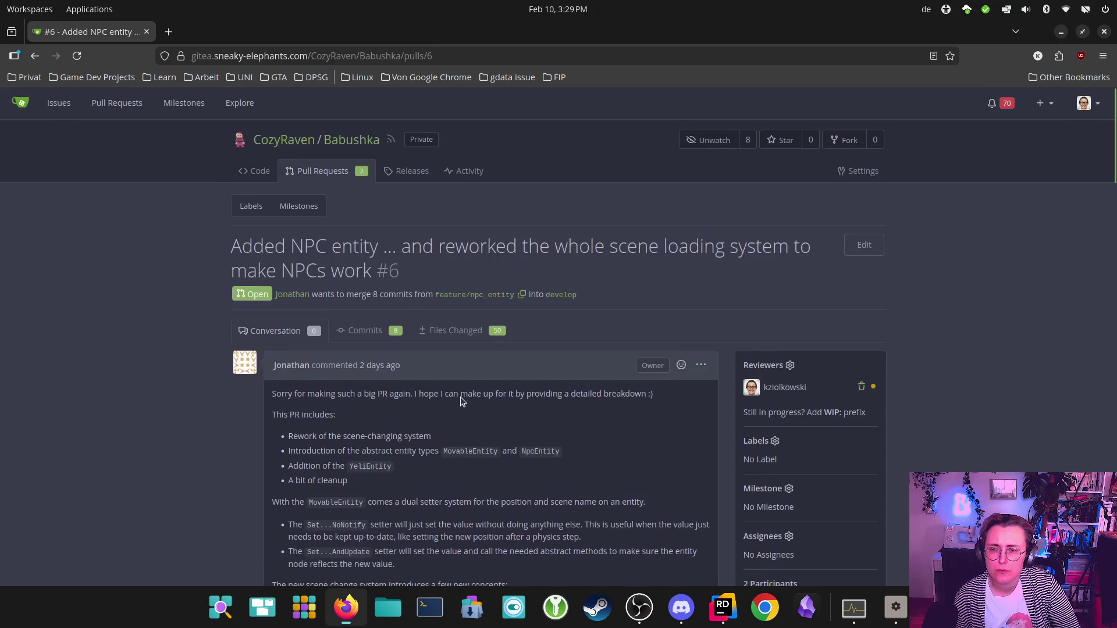
click(462, 331)
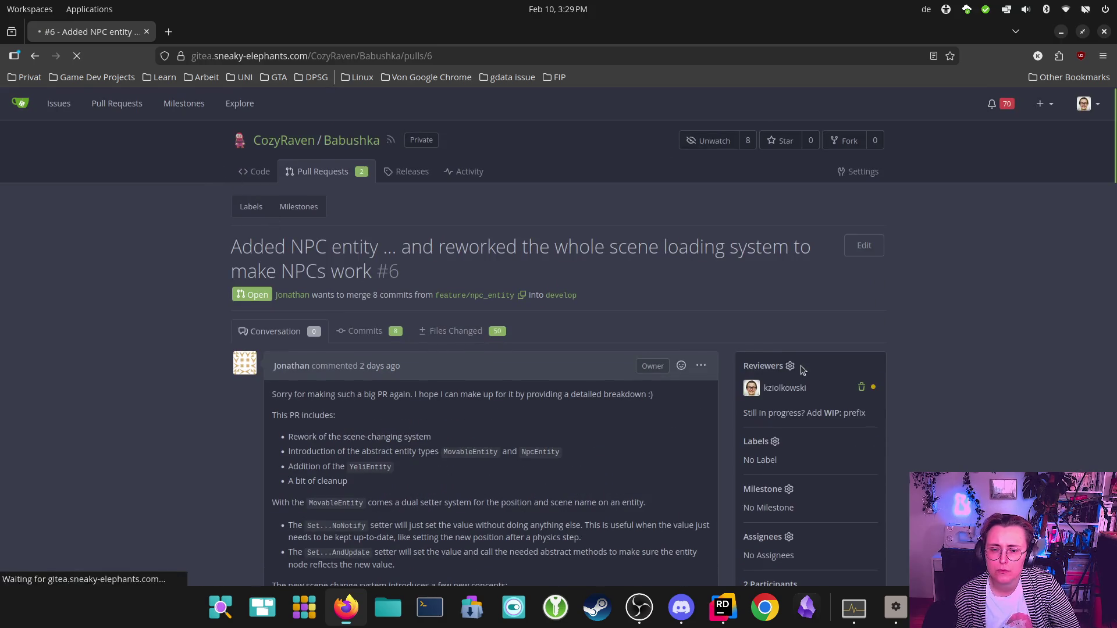
scroll(487, 447, down, 10)
scroll(748, 428, down, 5)
scroll(749, 367, up, 5)
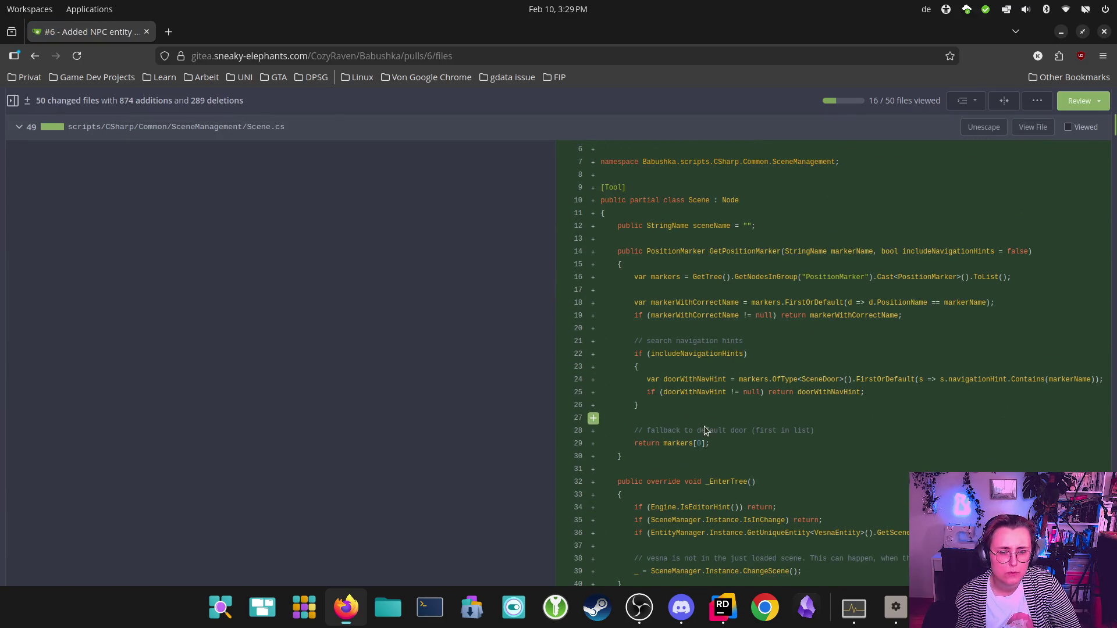
Step: Post a comment on Scene.cs line 29 asking whether to throw an exception when markers[] is empty
drag(724, 445, 607, 445)
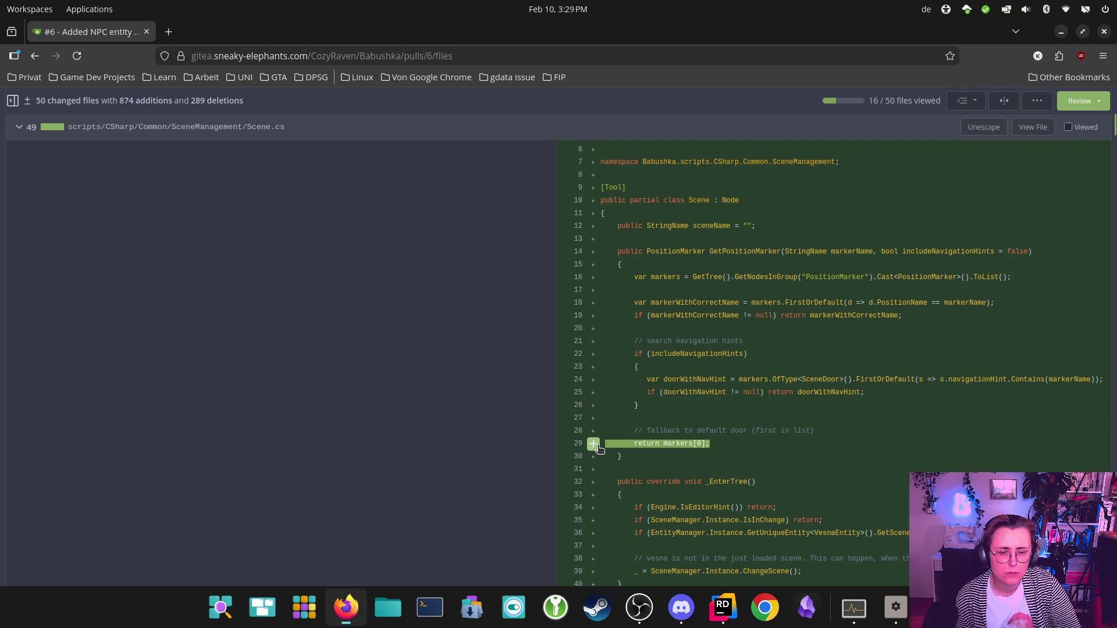
click(593, 444)
text(Do )
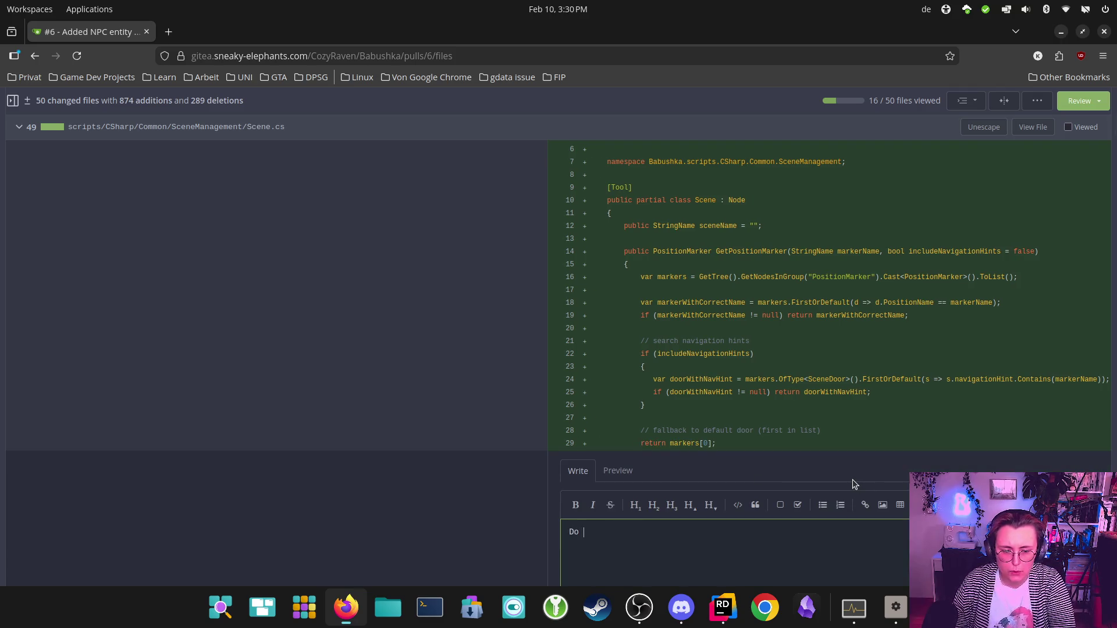
text(we want to )
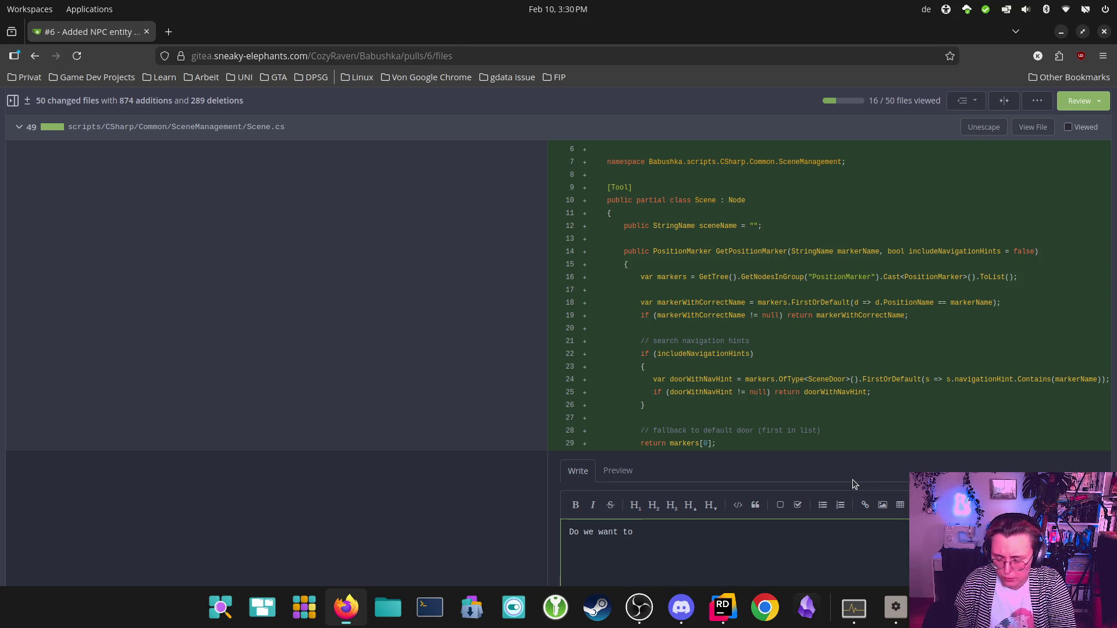
text(throw an)
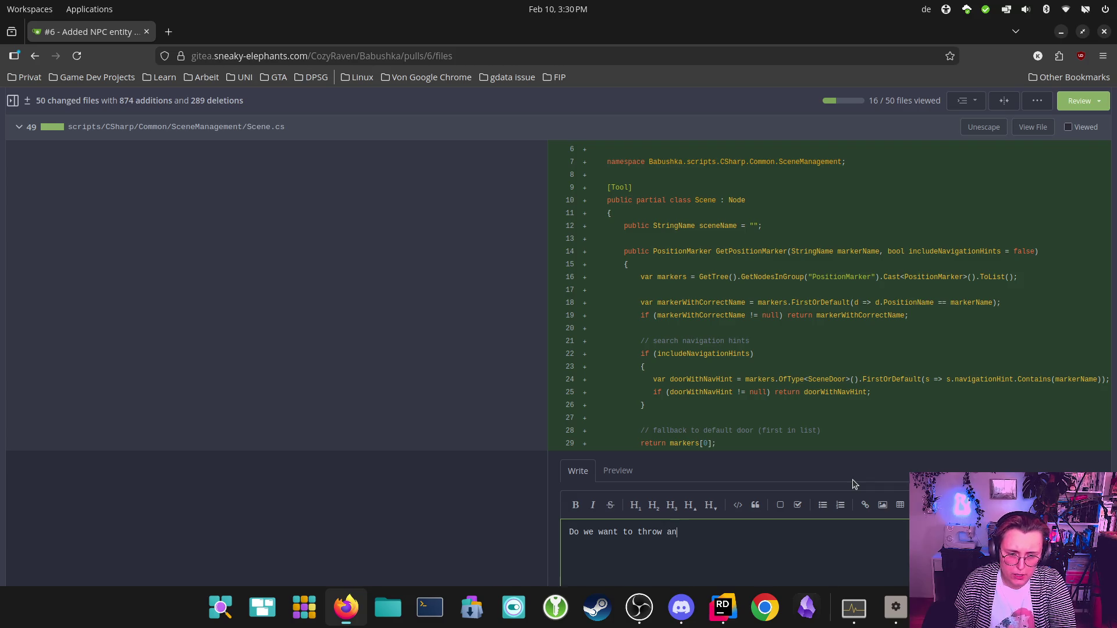
text( exceiot)
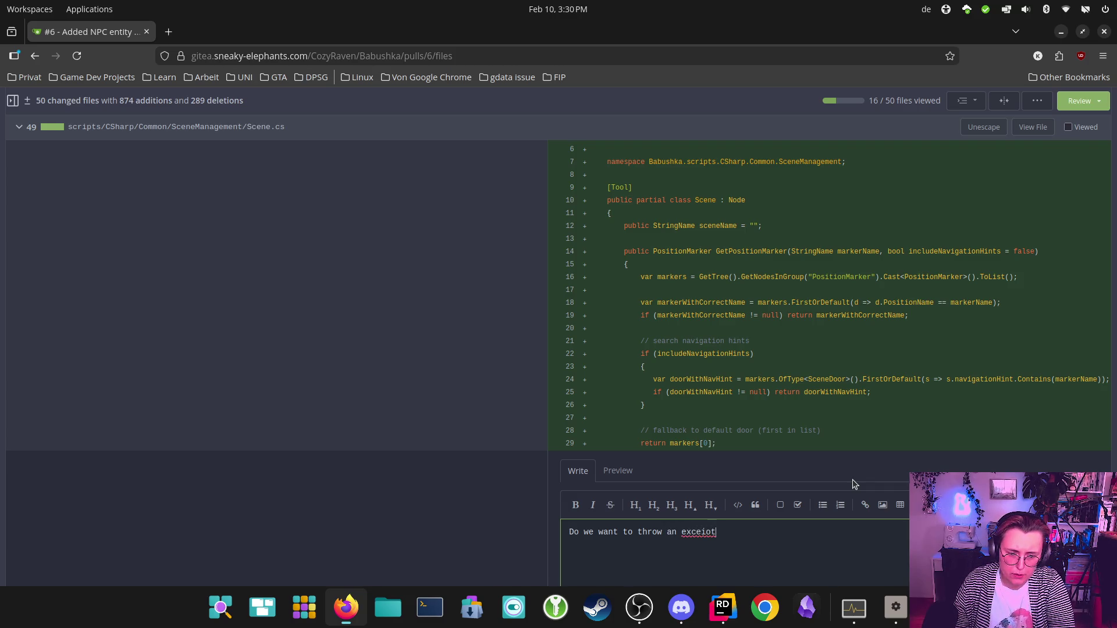
key(BackSpace)
key(BackSpace)
key(BackSpace)
text(ption)
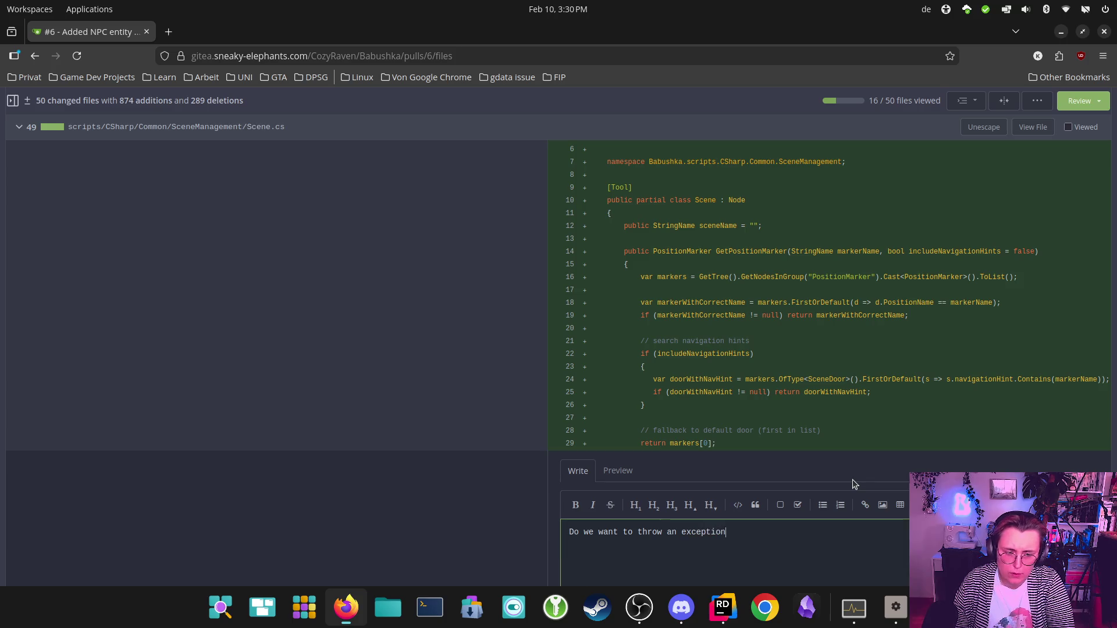
text( when marke)
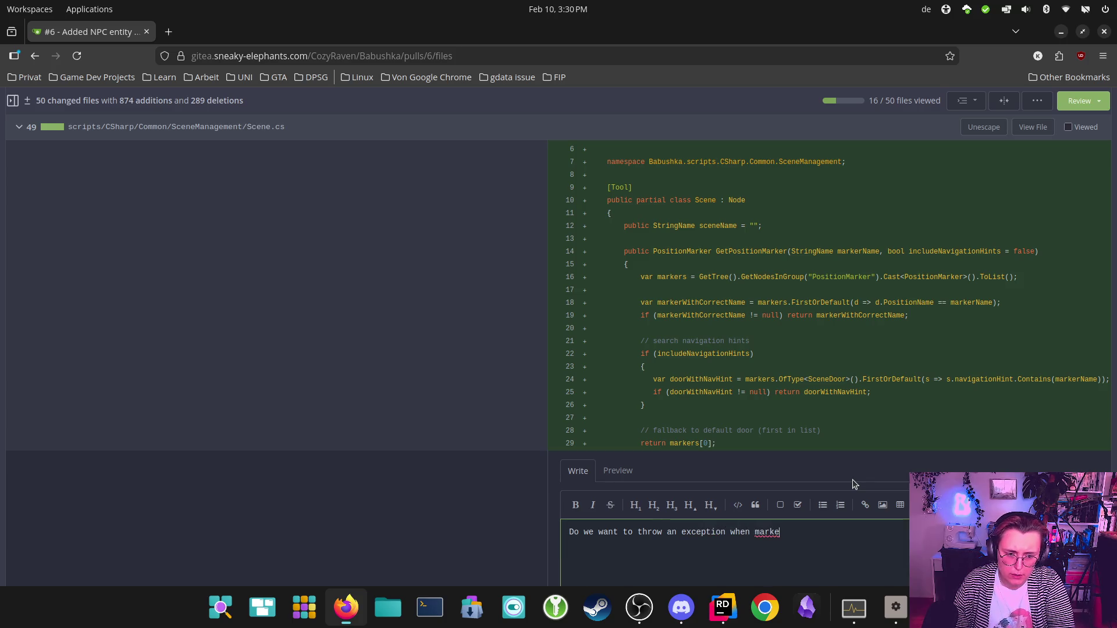
text(rs[] is)
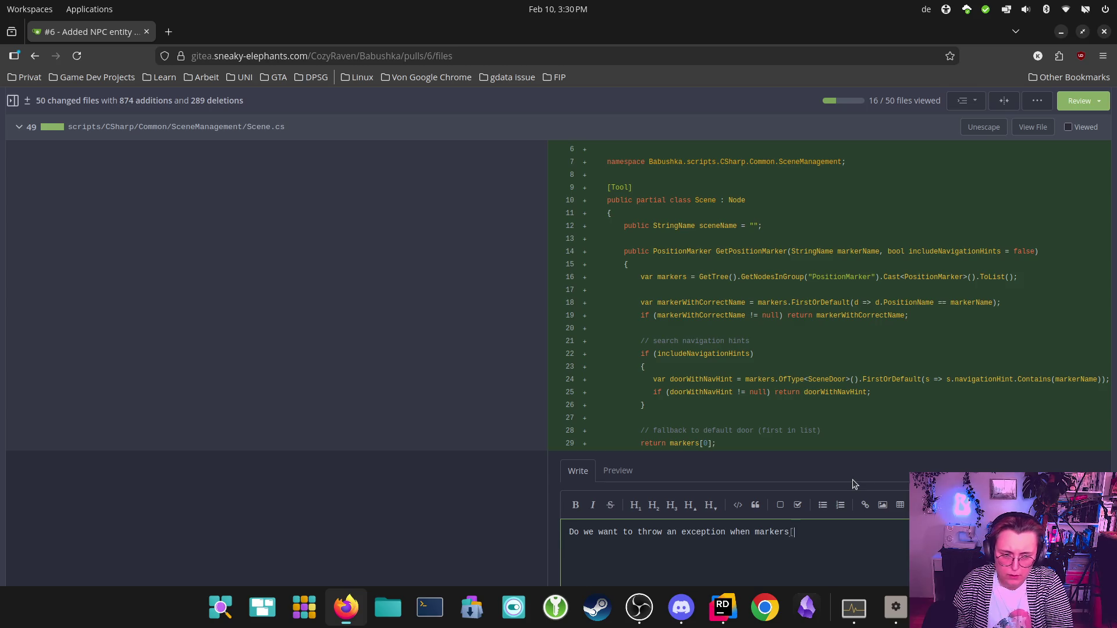
text( empty?)
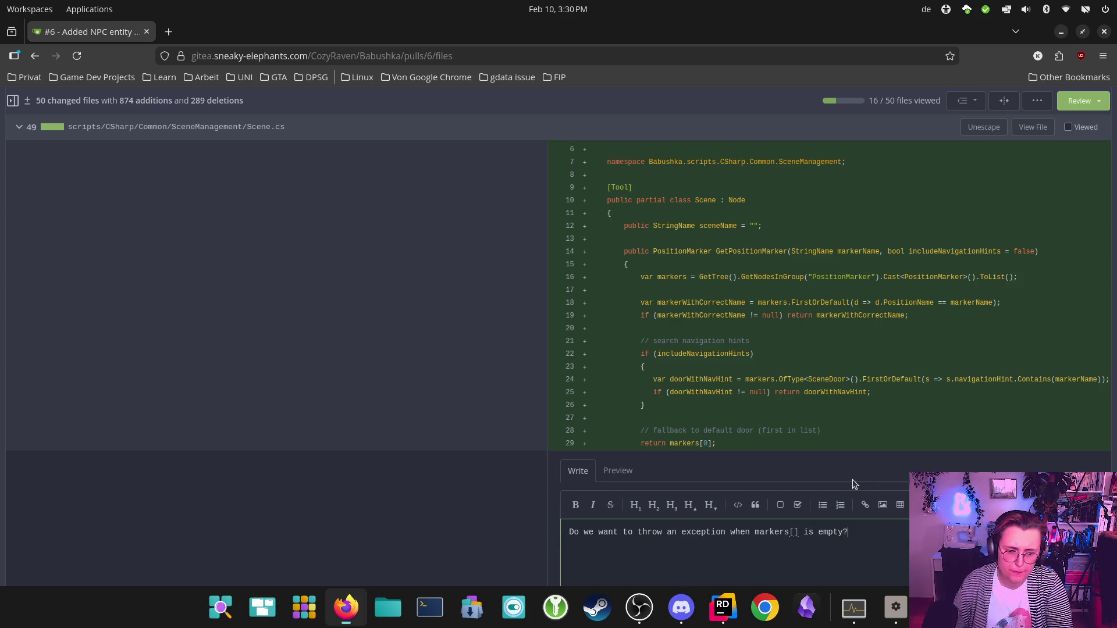
scroll(906, 394, down, 4)
click(937, 507)
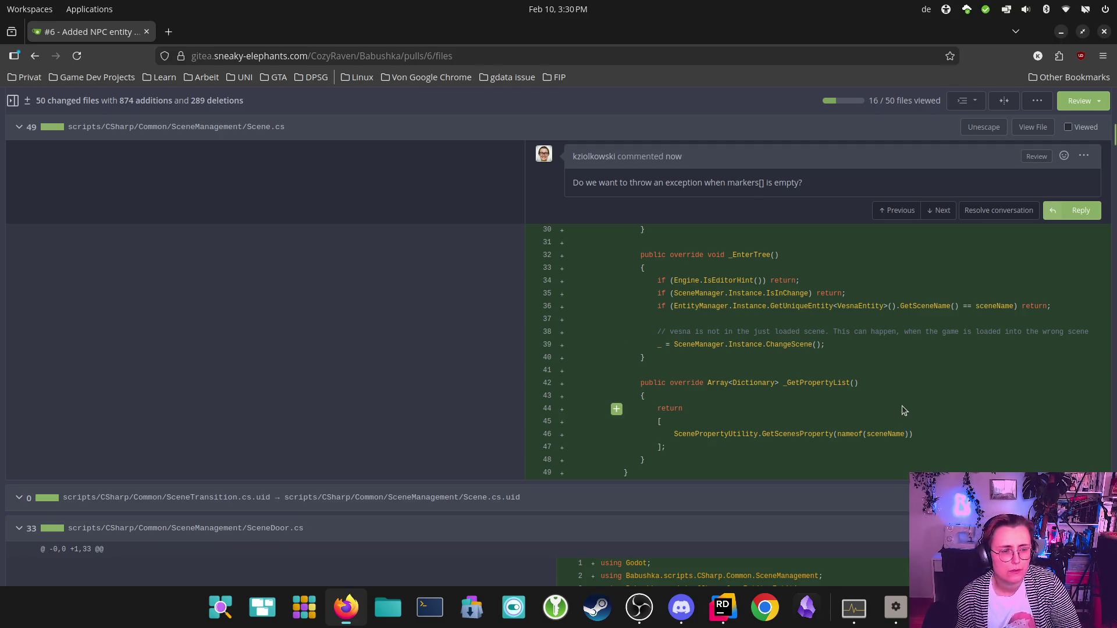
Step: Review the Scene.cs diff in Gitea, then bring up Rider's Scene.cs at the GetPositionMarker fallback
scroll(902, 406, up, 3)
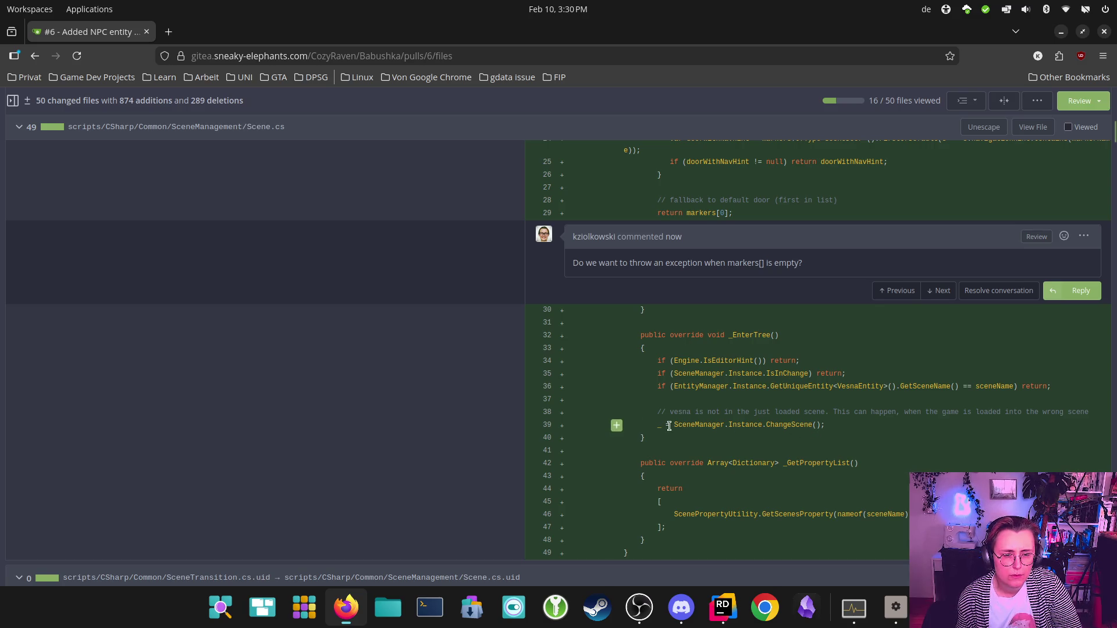
scroll(884, 436, up, 3)
scroll(884, 436, up, 5)
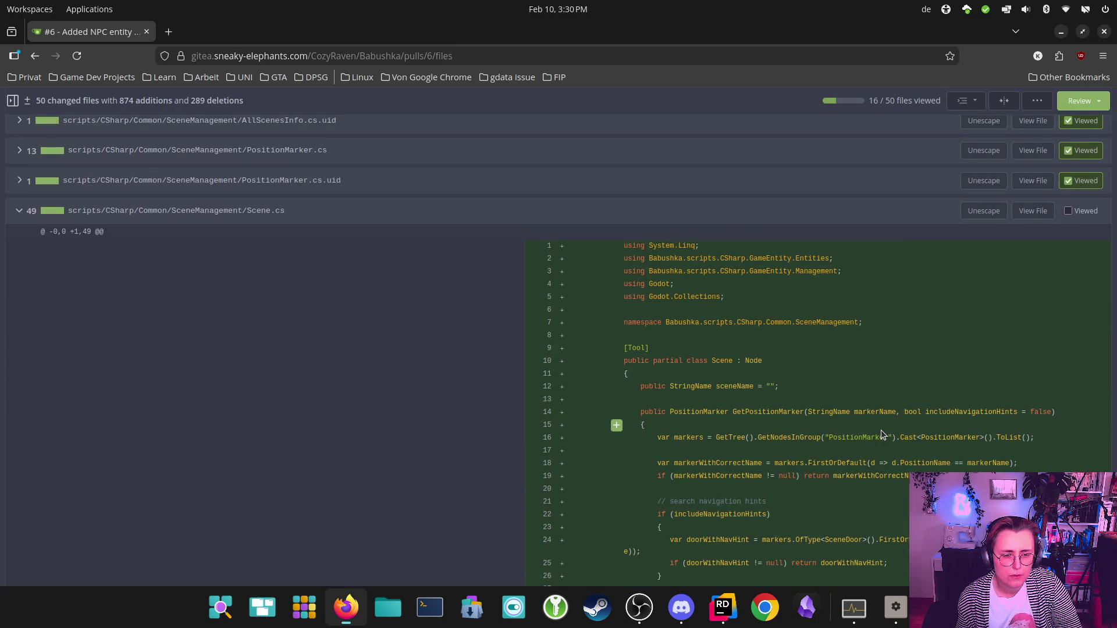
scroll(883, 434, down, 2)
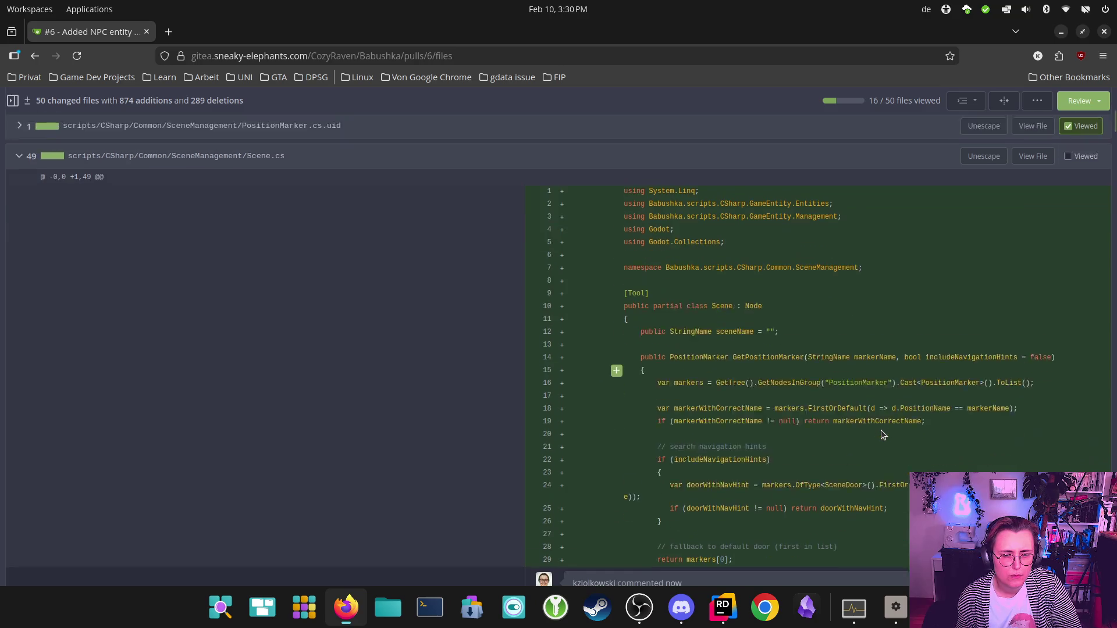
scroll(881, 435, down, 3)
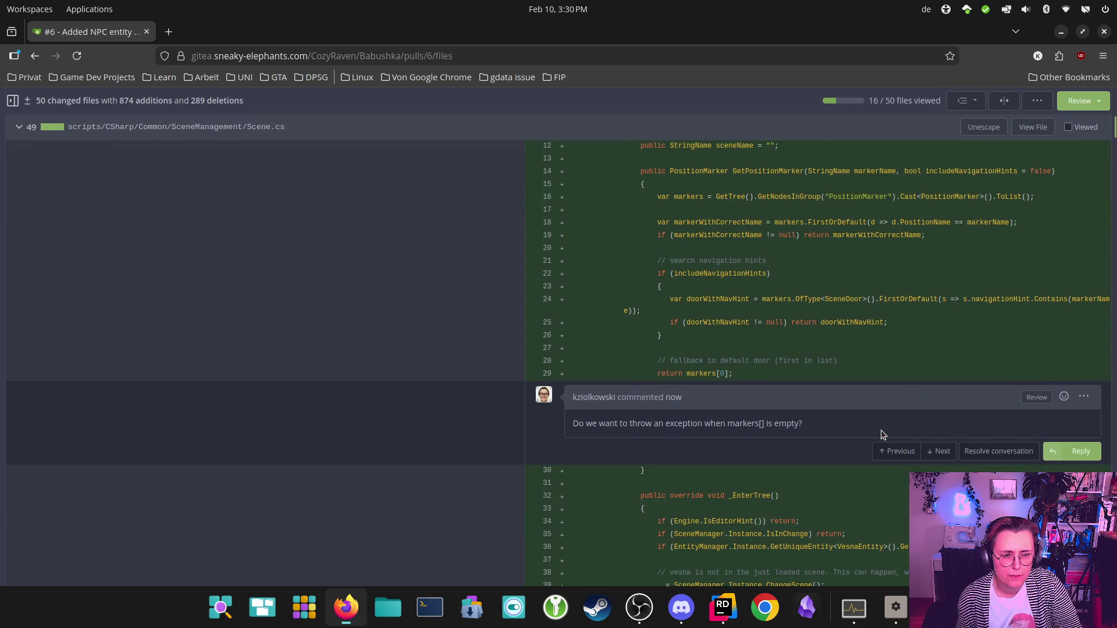
scroll(767, 294, up, 1)
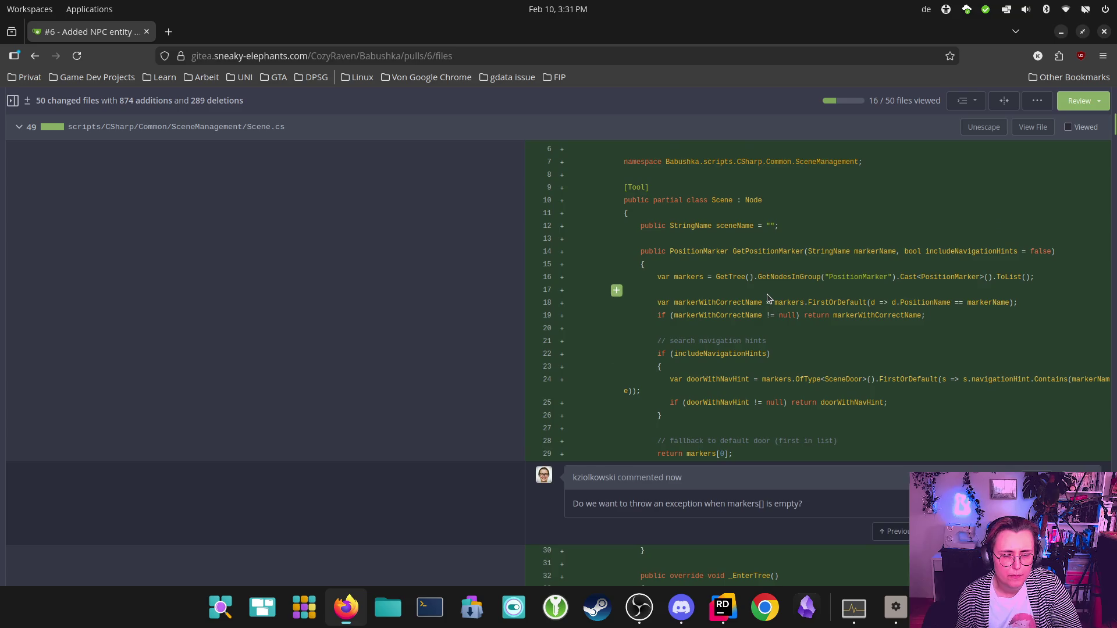
scroll(767, 294, up, 1)
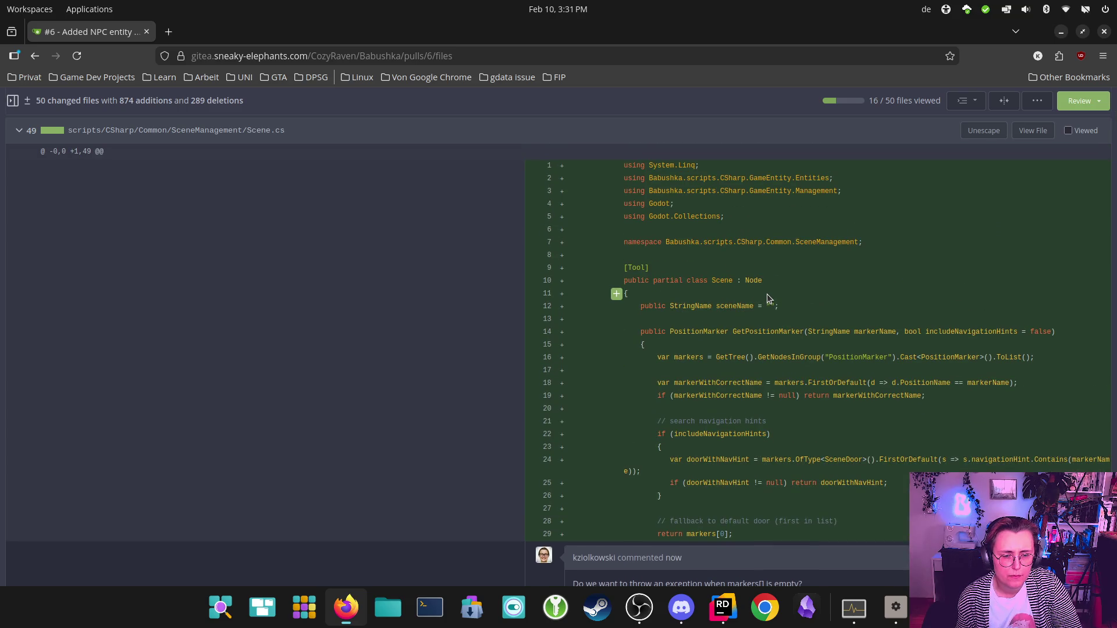
scroll(670, 356, down, 6)
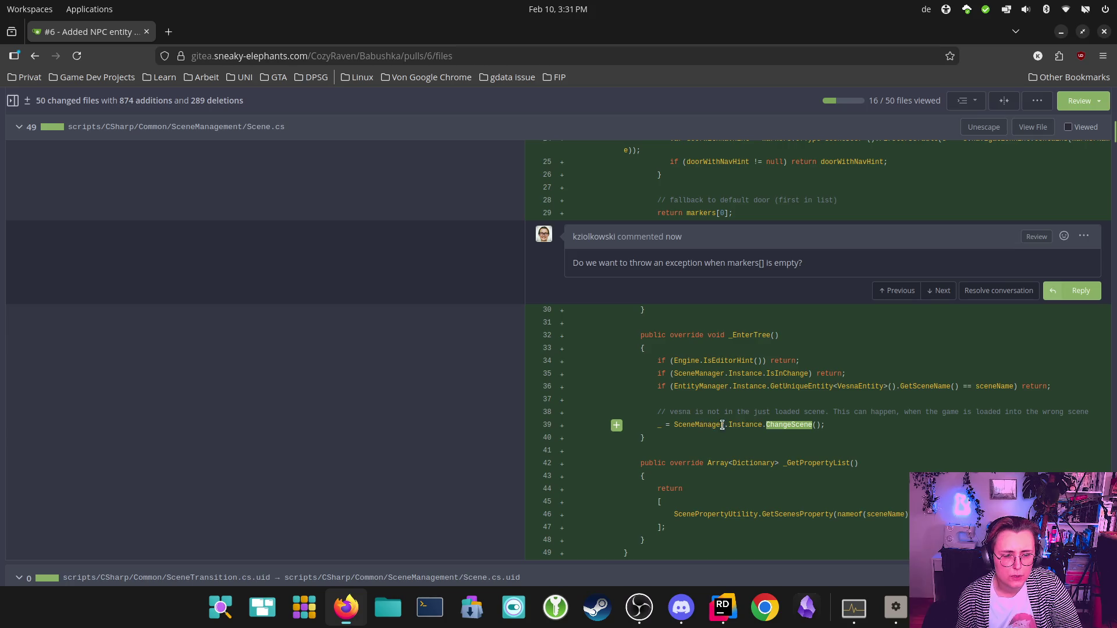
click(722, 607)
scroll(789, 415, down, 6)
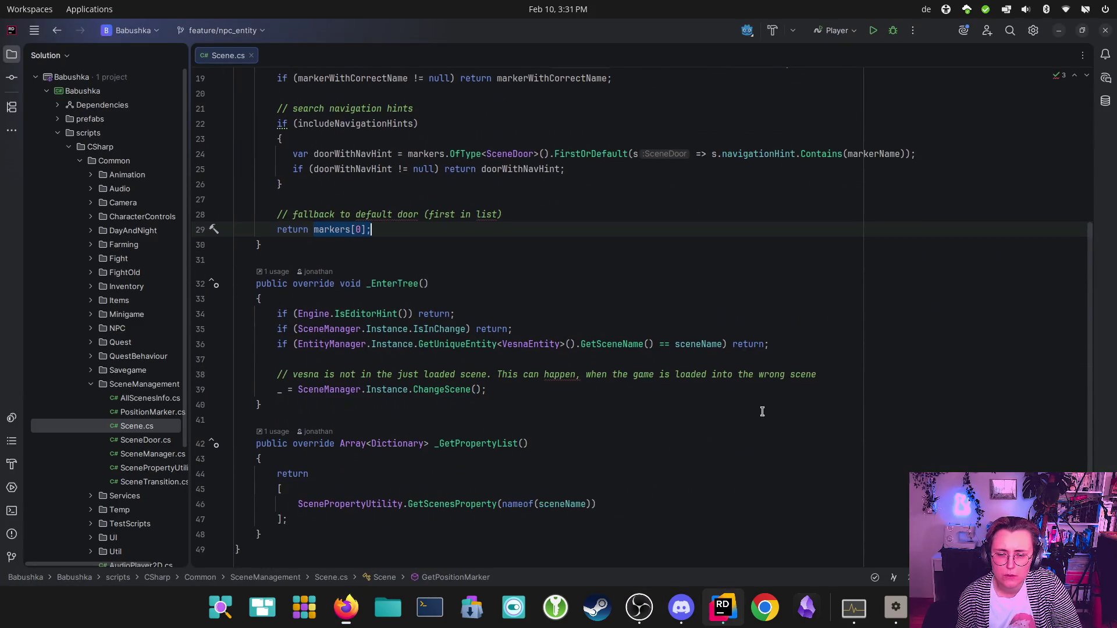
Step: Jump from the line 39 ChangeScene call to its declaration in SceneManager.cs and read it
key(F2)
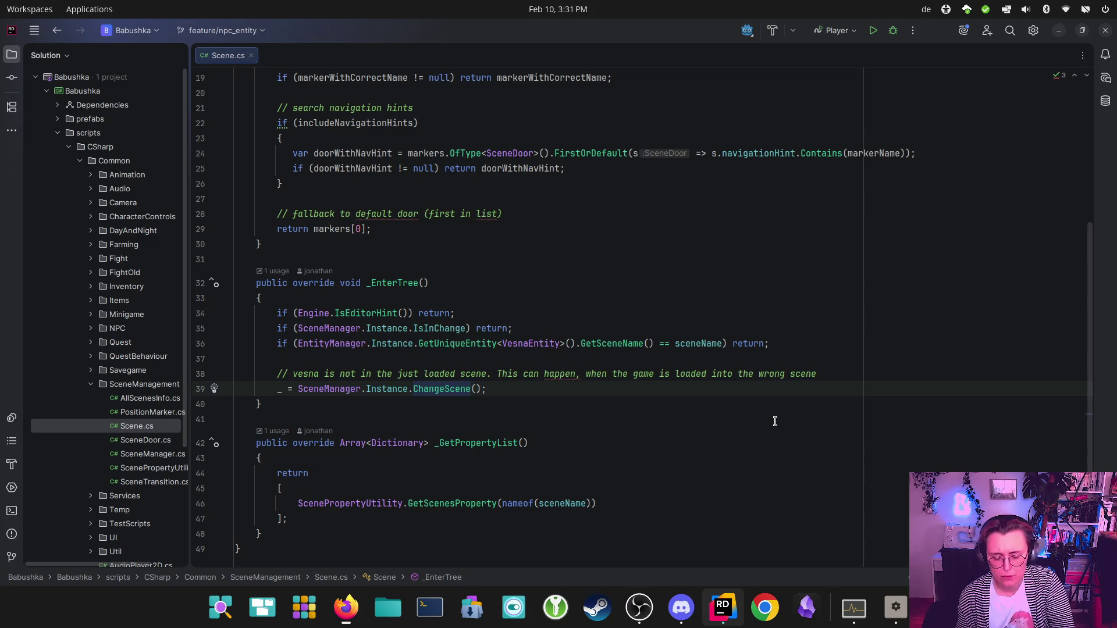
key(ctrl+b)
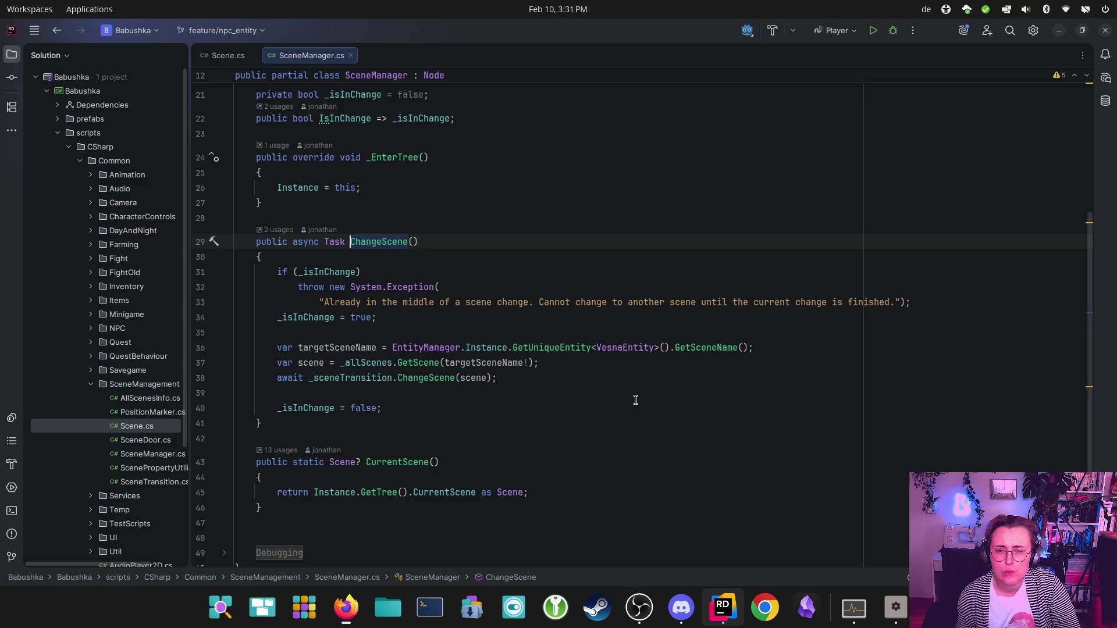
scroll(633, 399, up, 3)
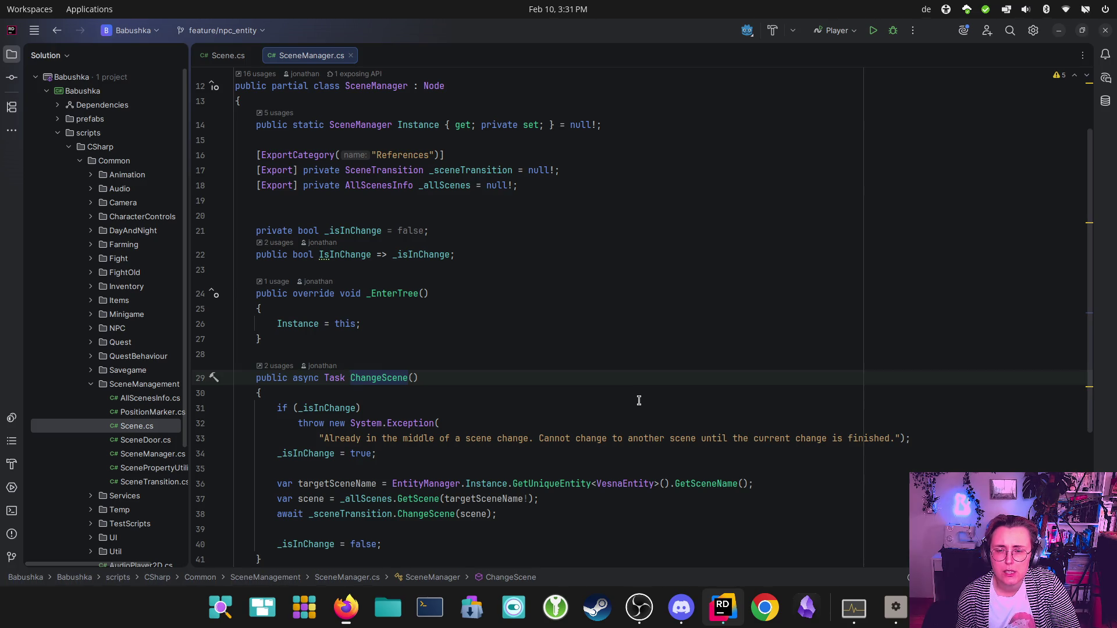
scroll(639, 401, down, 2)
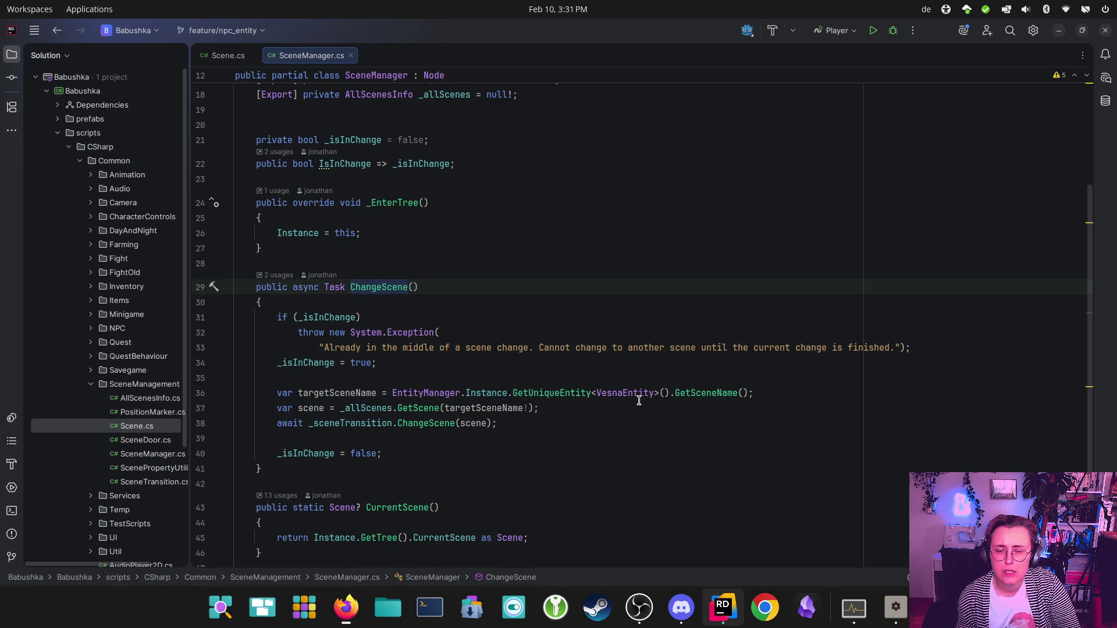
scroll(641, 401, down, 1)
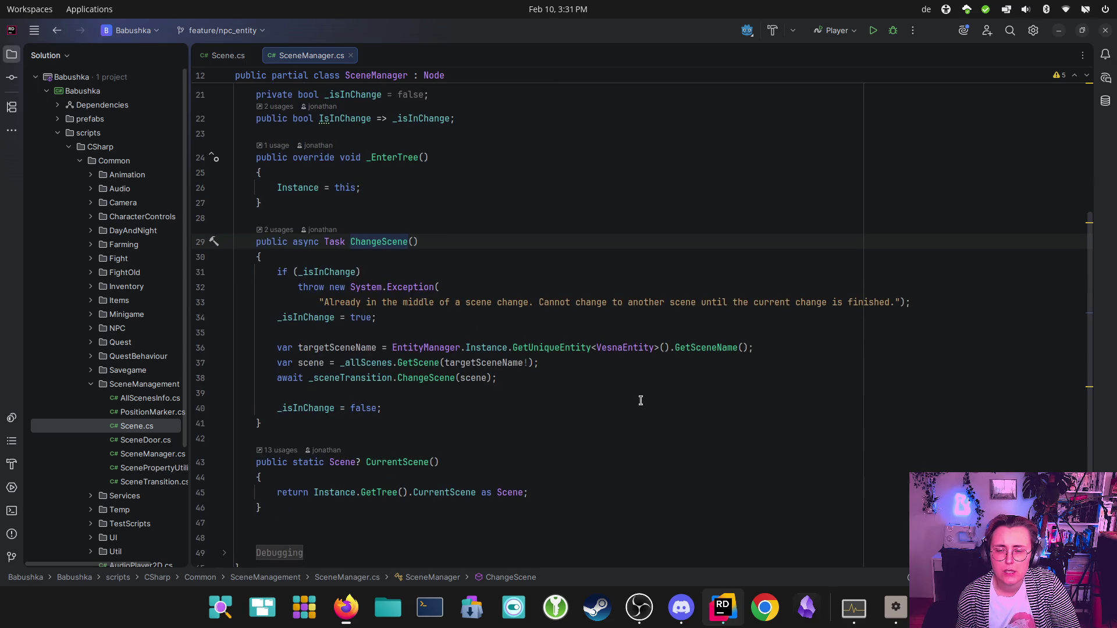
scroll(640, 400, down, 1)
scroll(640, 401, up, 1)
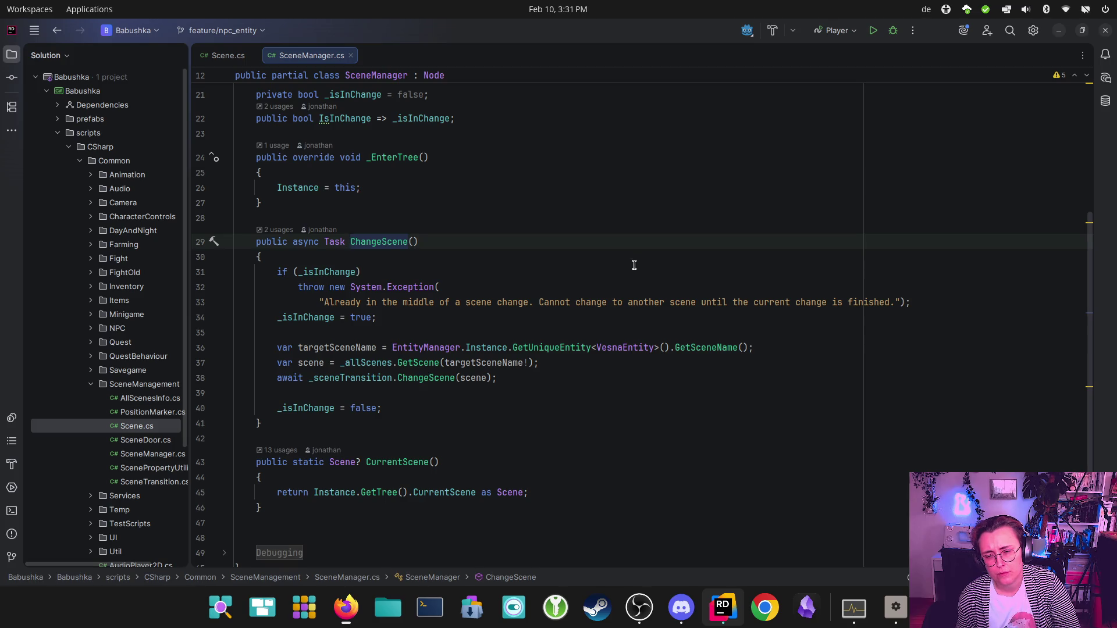
Step: Go back to Scene.cs at the line 39 SceneManager.Instance.ChangeScene() call
mouse_move(357, 388)
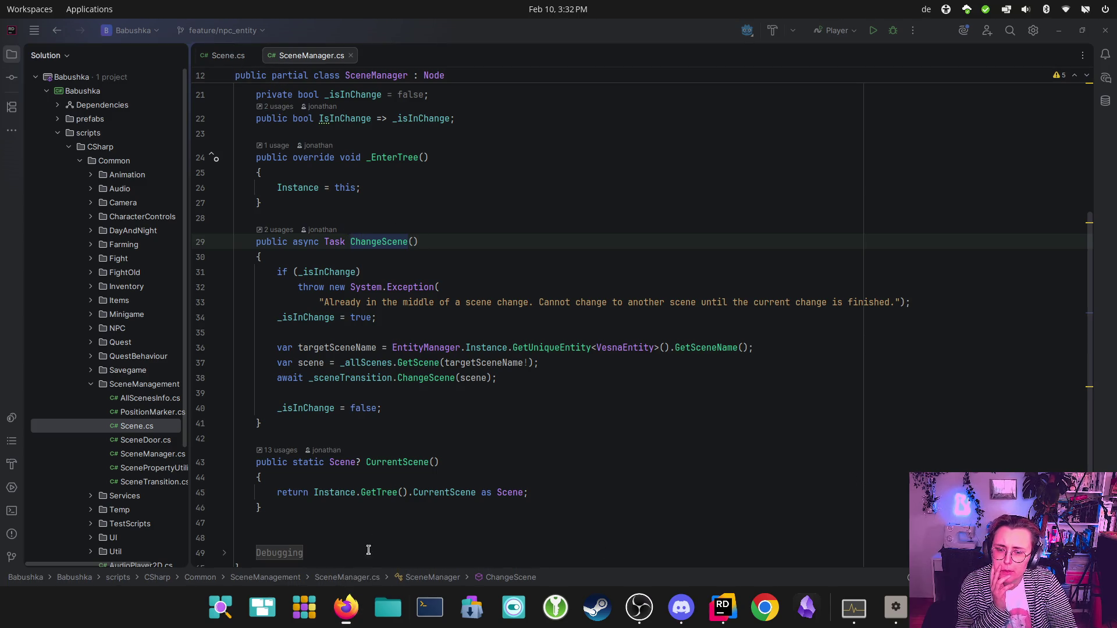
click(228, 55)
key(ctrl+w)
key(ctrl+w)
key(ctrl+w)
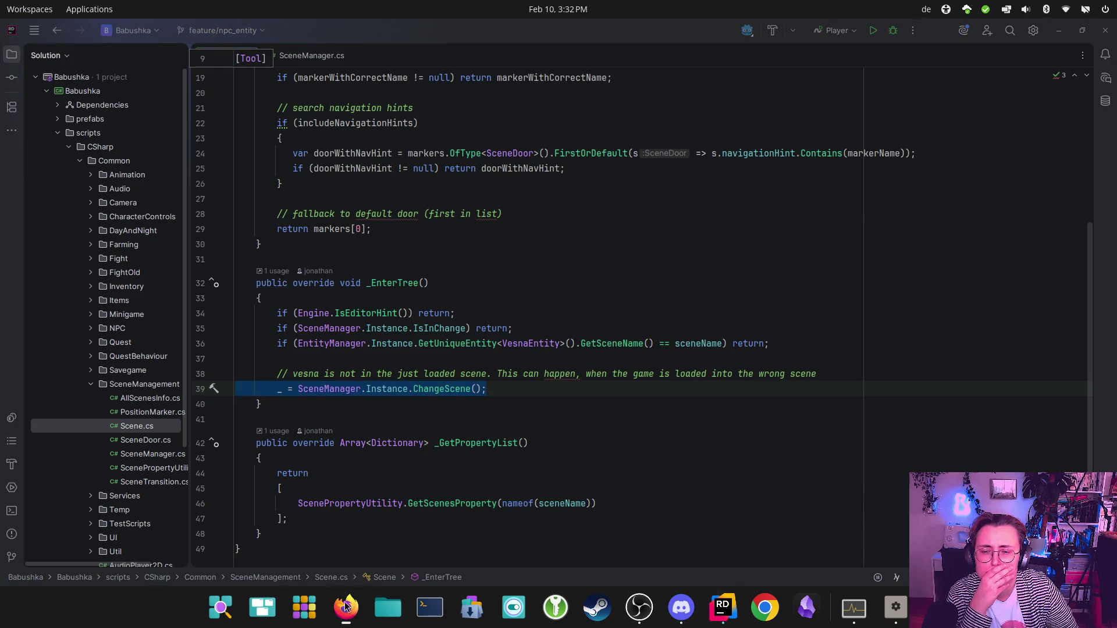
Step: Post a single comment on Scene.cs line 39 asking if it could cause an endless loading loop
mouse_move(352, 604)
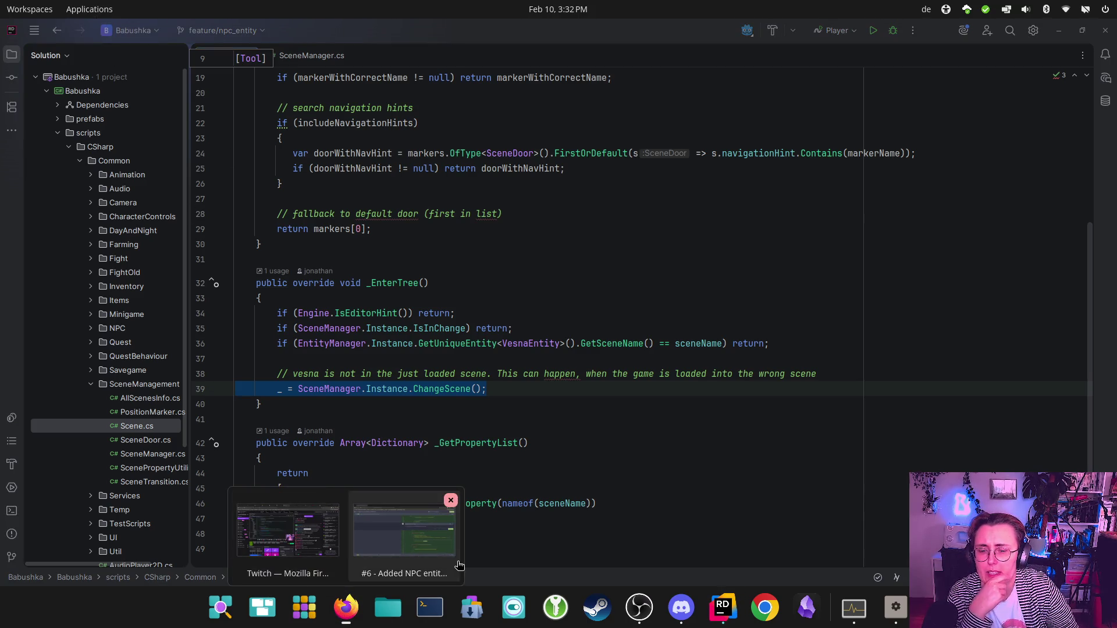
click(467, 556)
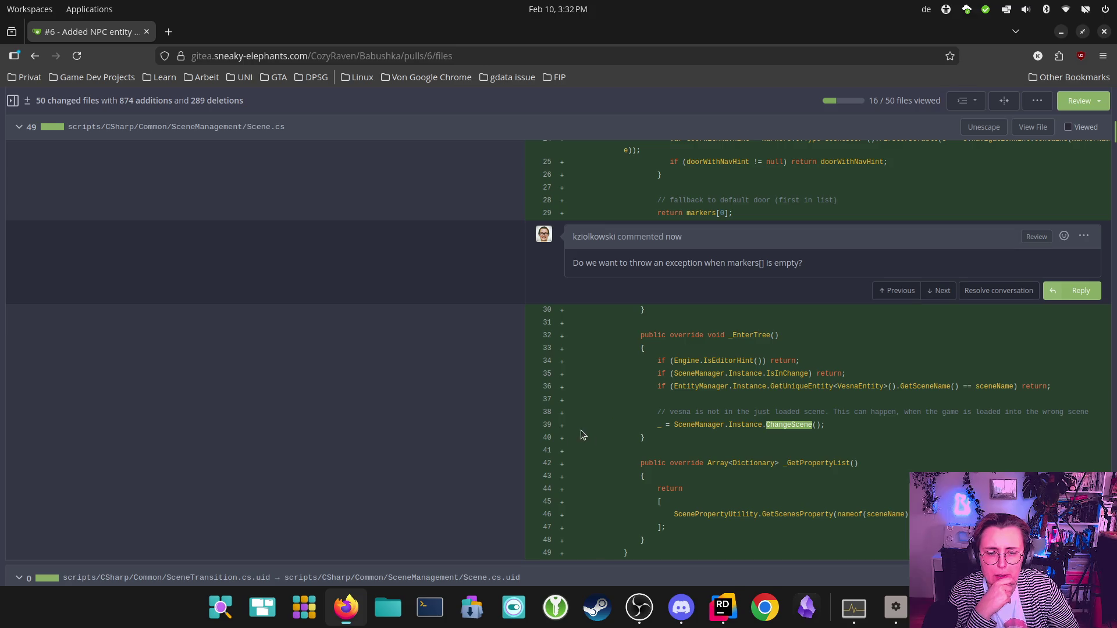
click(616, 426)
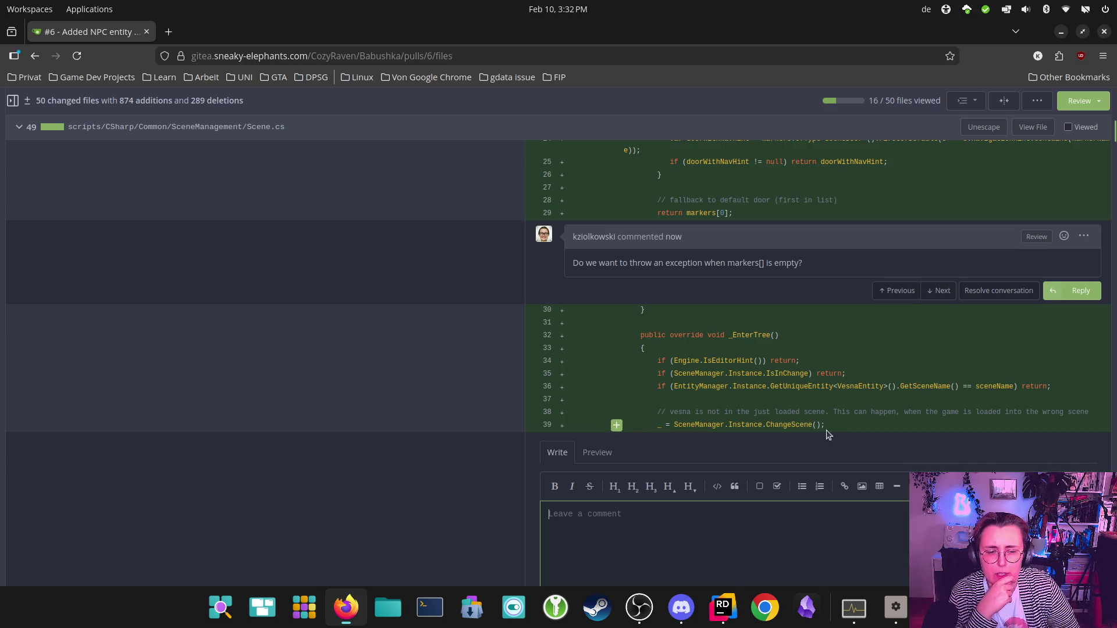
text(Could )
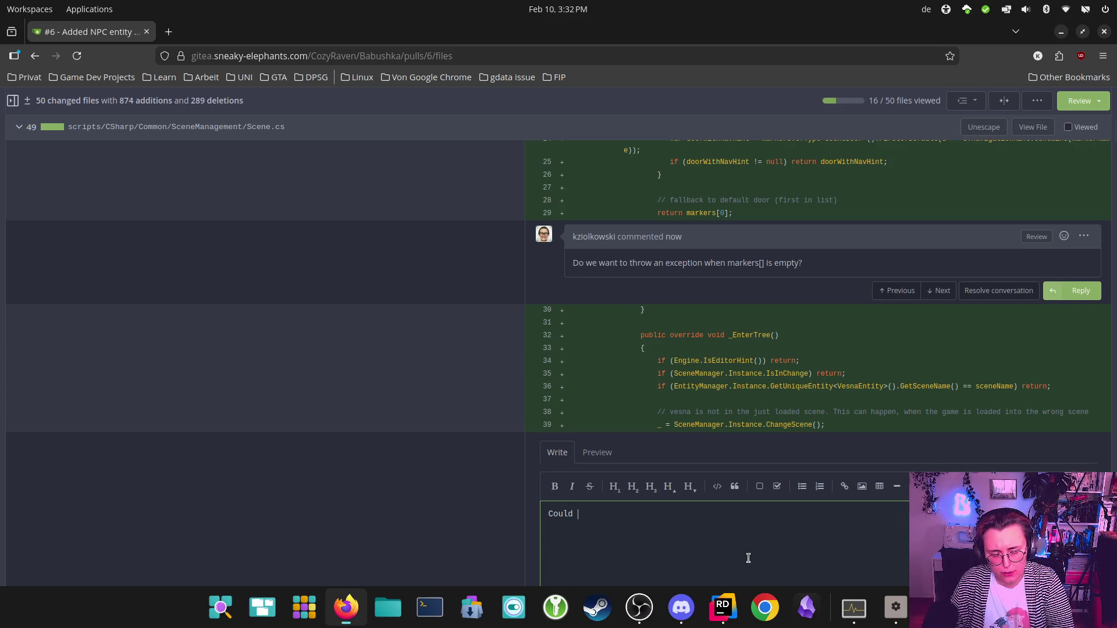
text(this )
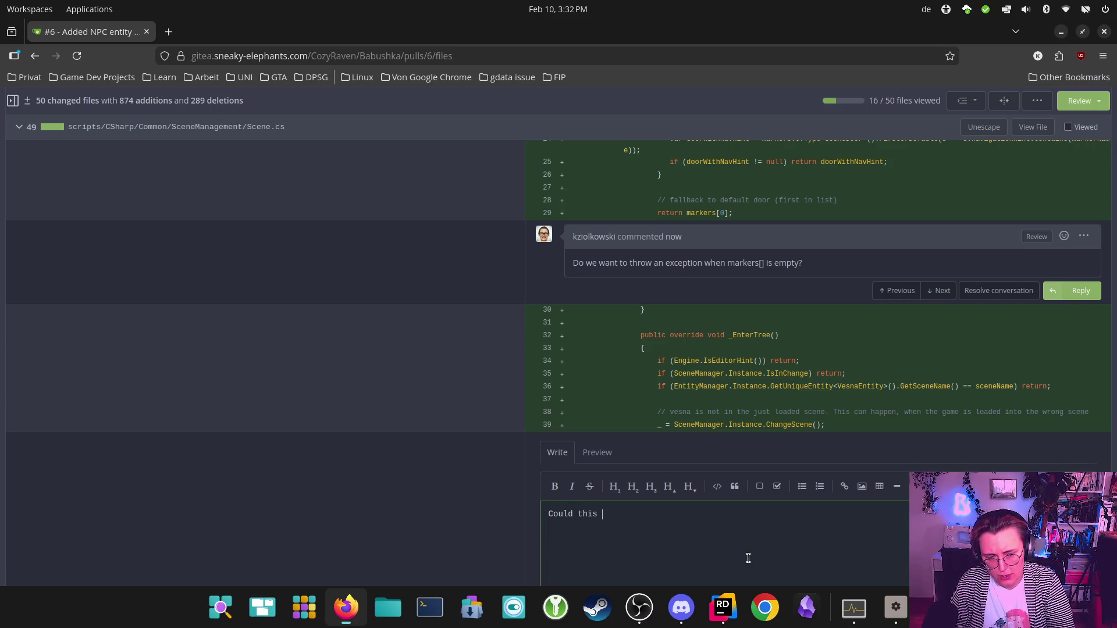
text(potenti)
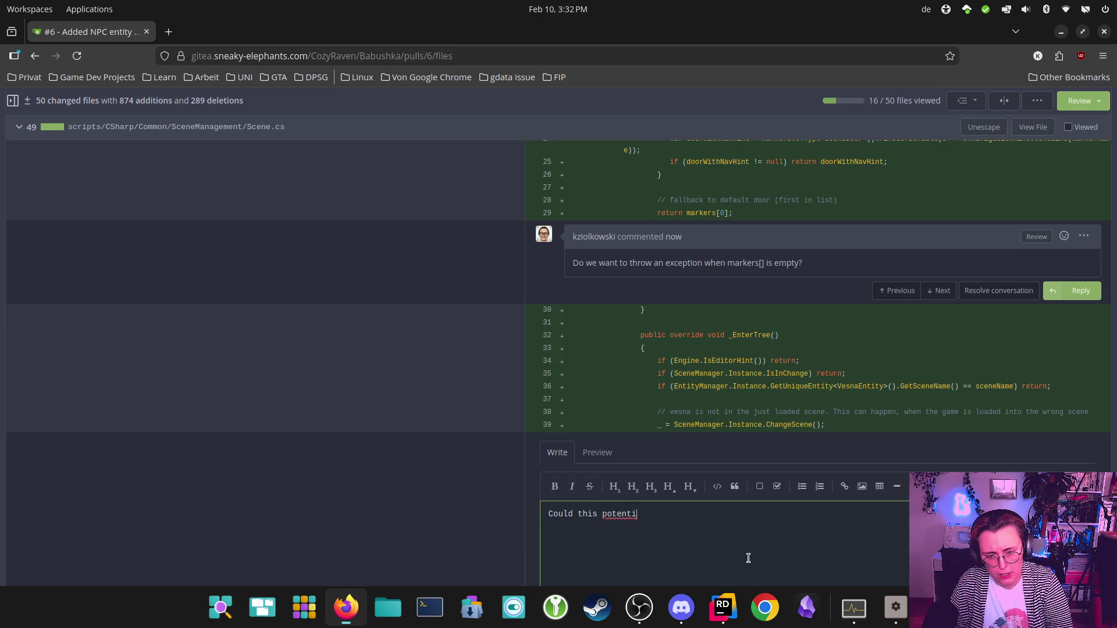
text(ally cause and )
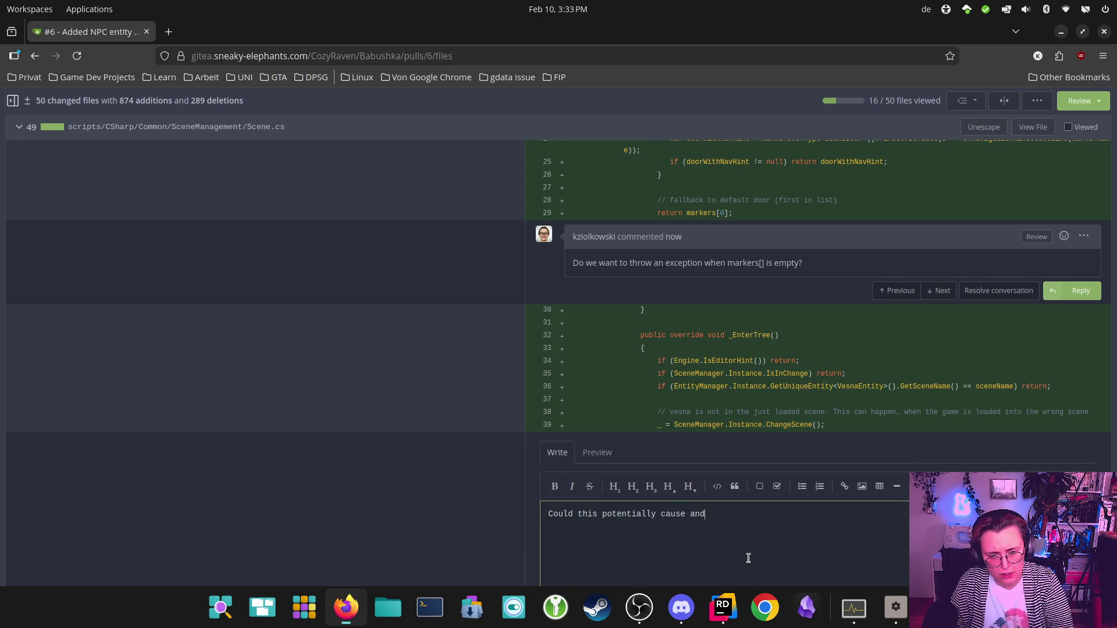
text(endless )
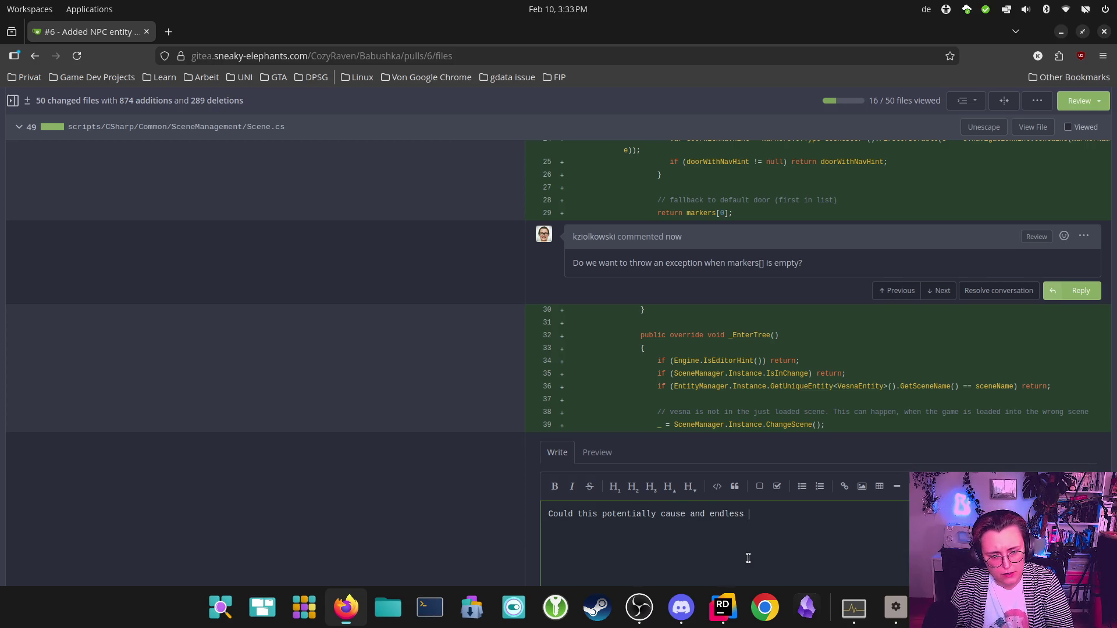
text(loading loop? )
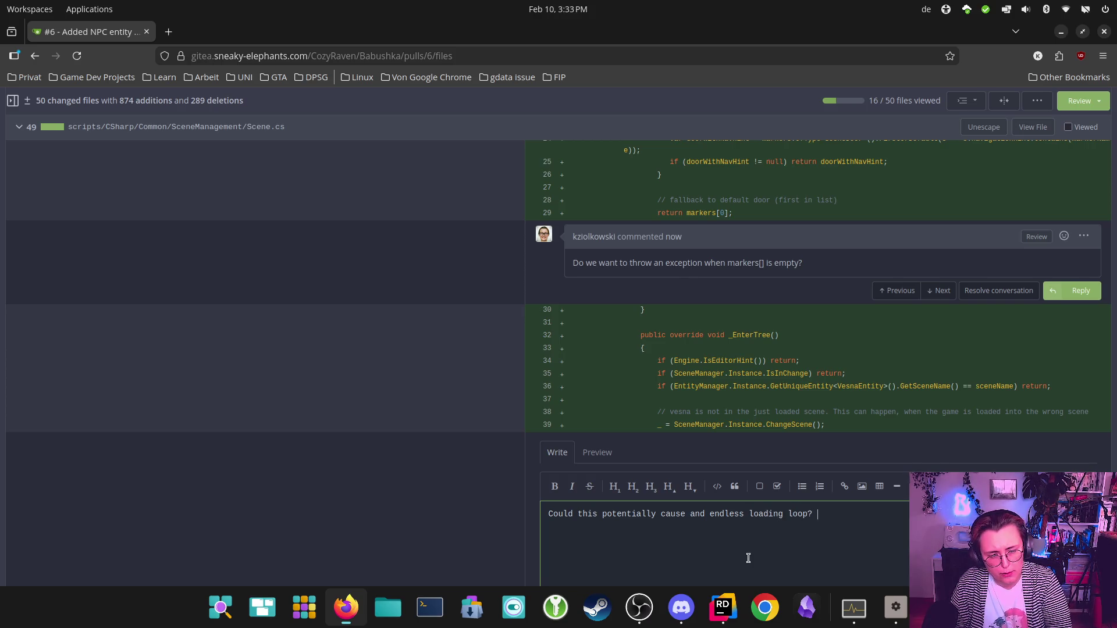
text(And if sa)
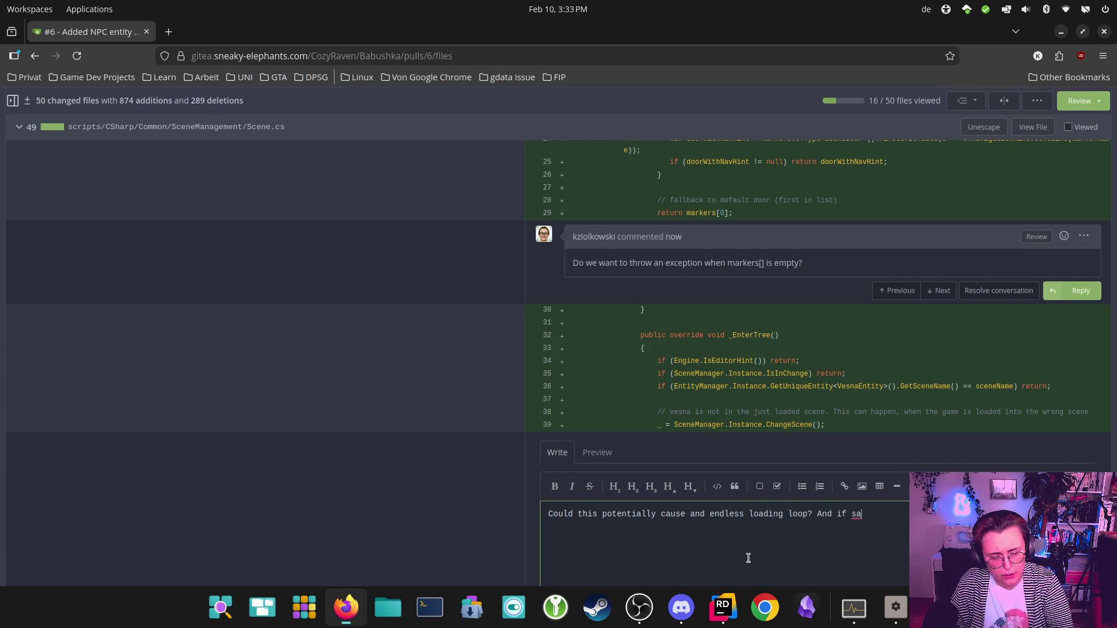
key(BackSpace)
text(o)
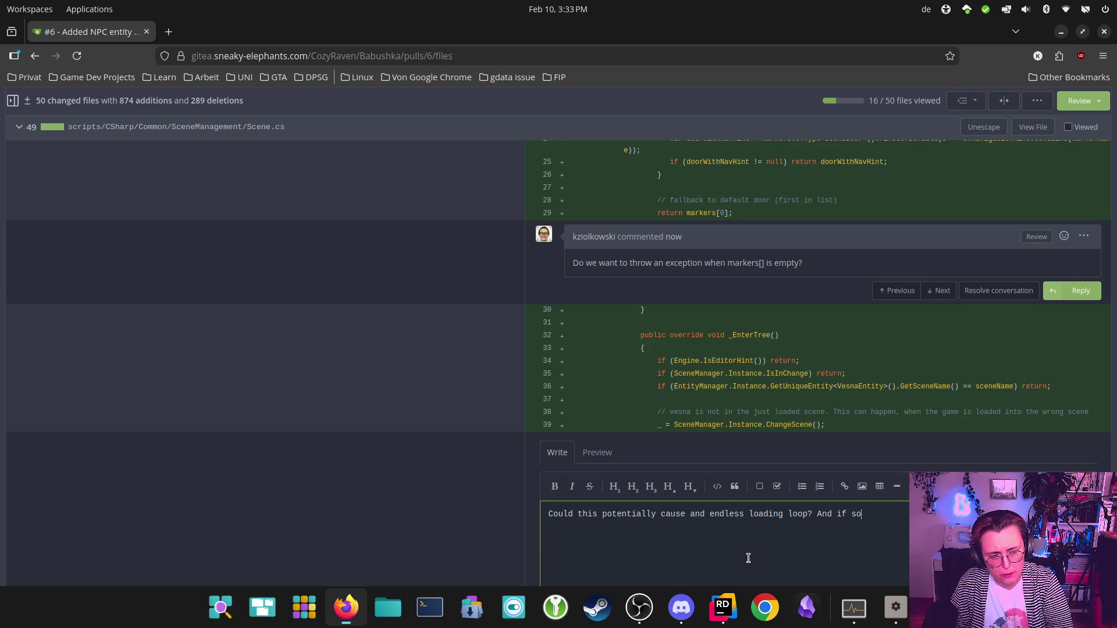
text(, how coul)
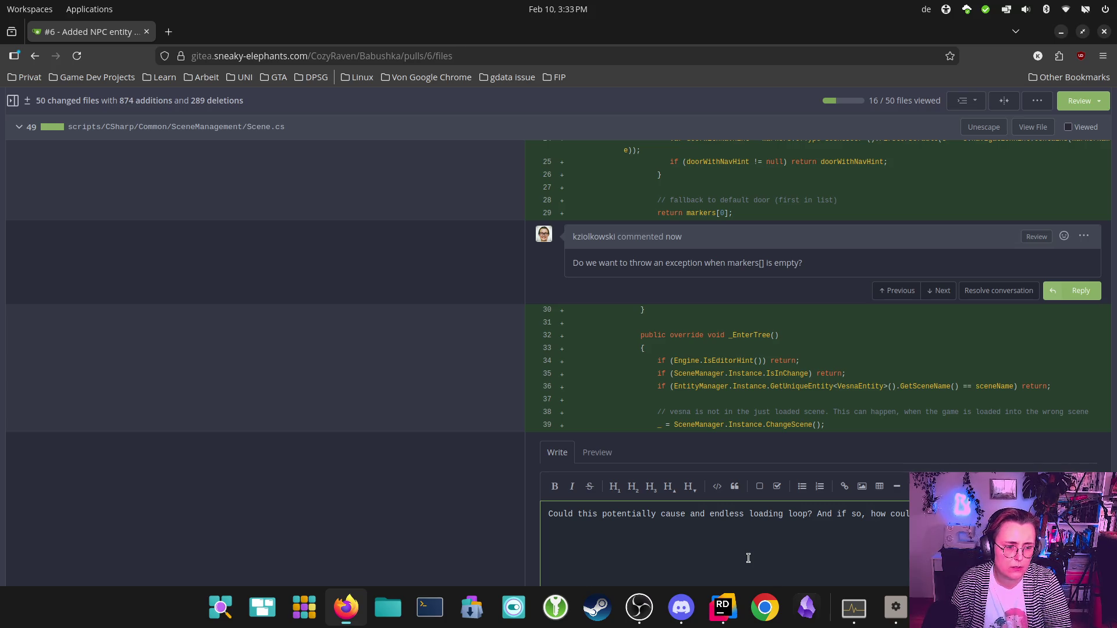
scroll(749, 555, down, 5)
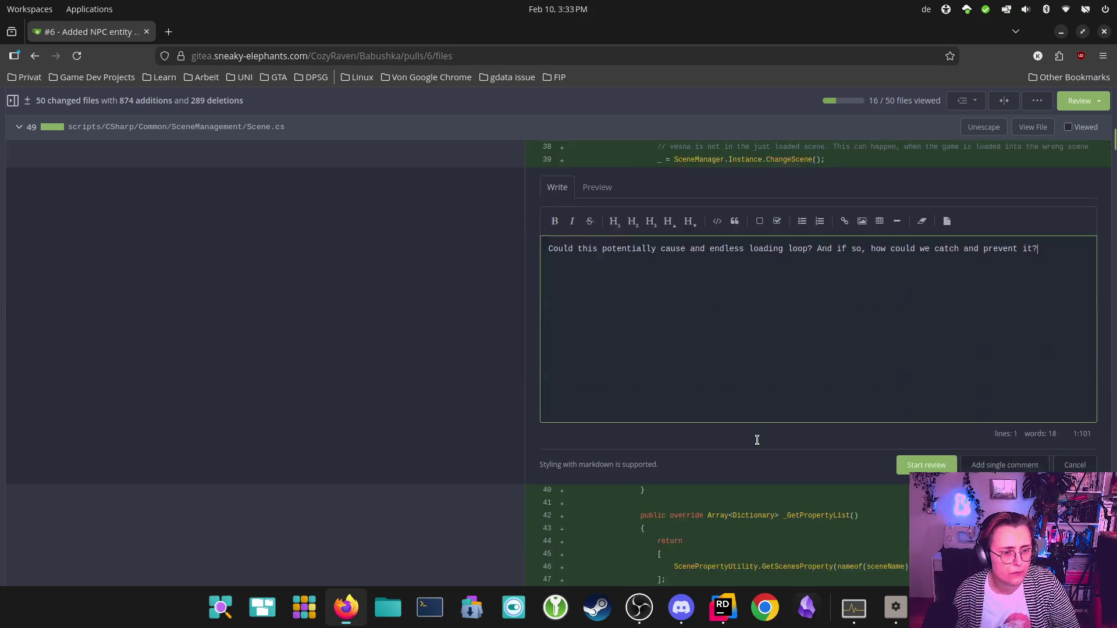
click(1005, 410)
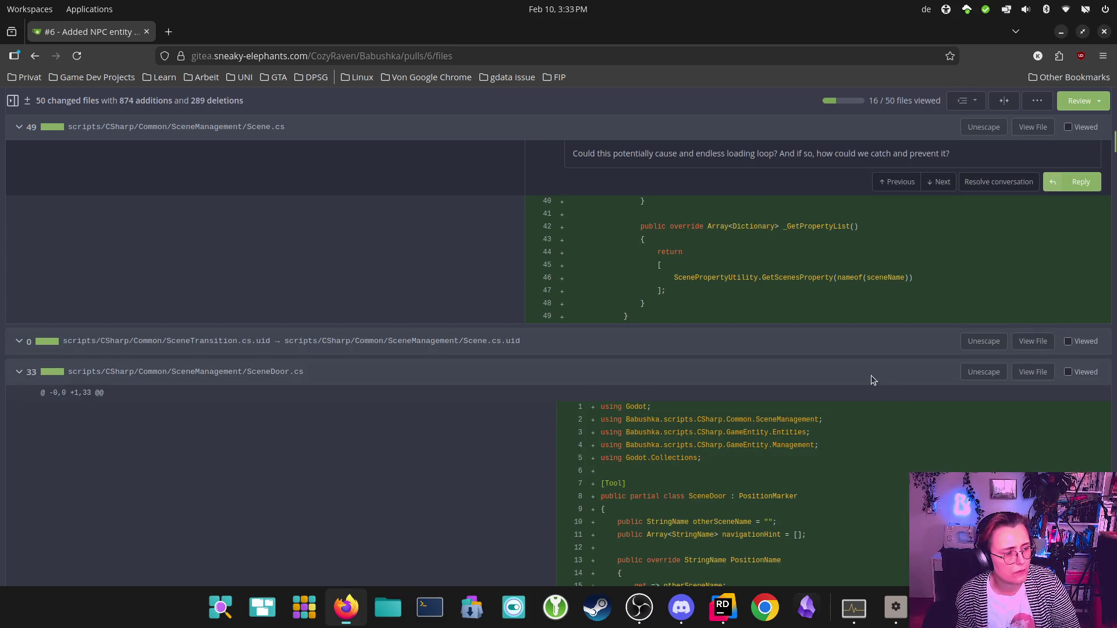
Step: Mark Scene.cs and SceneTransition.cs.uid as viewed, reaching 18 of 50 files viewed
scroll(819, 242, up, 3)
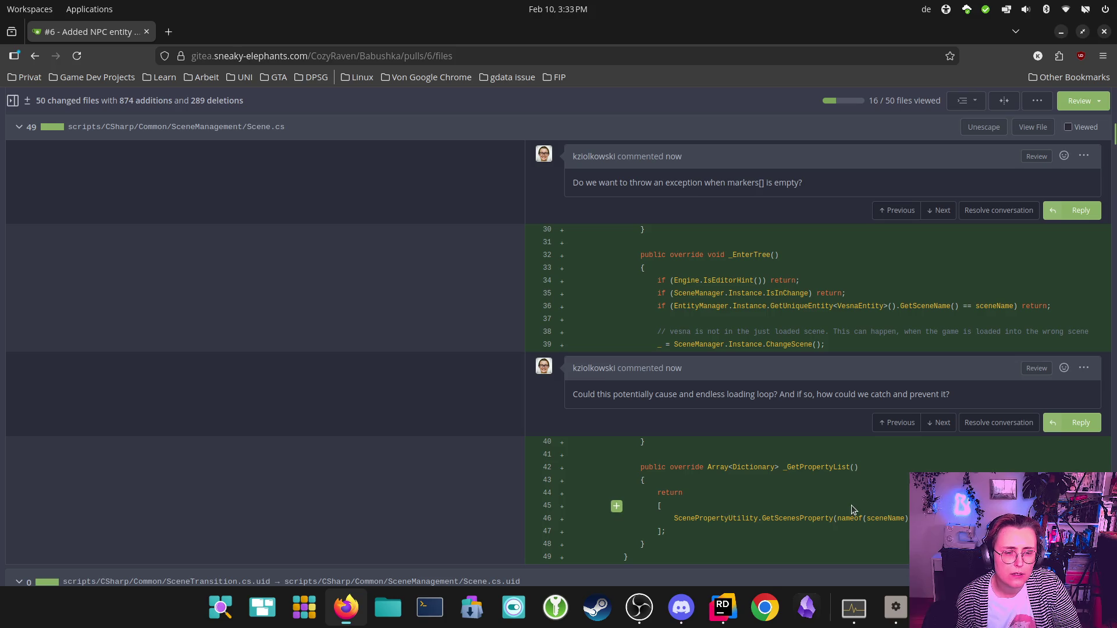
scroll(843, 501, down, 3)
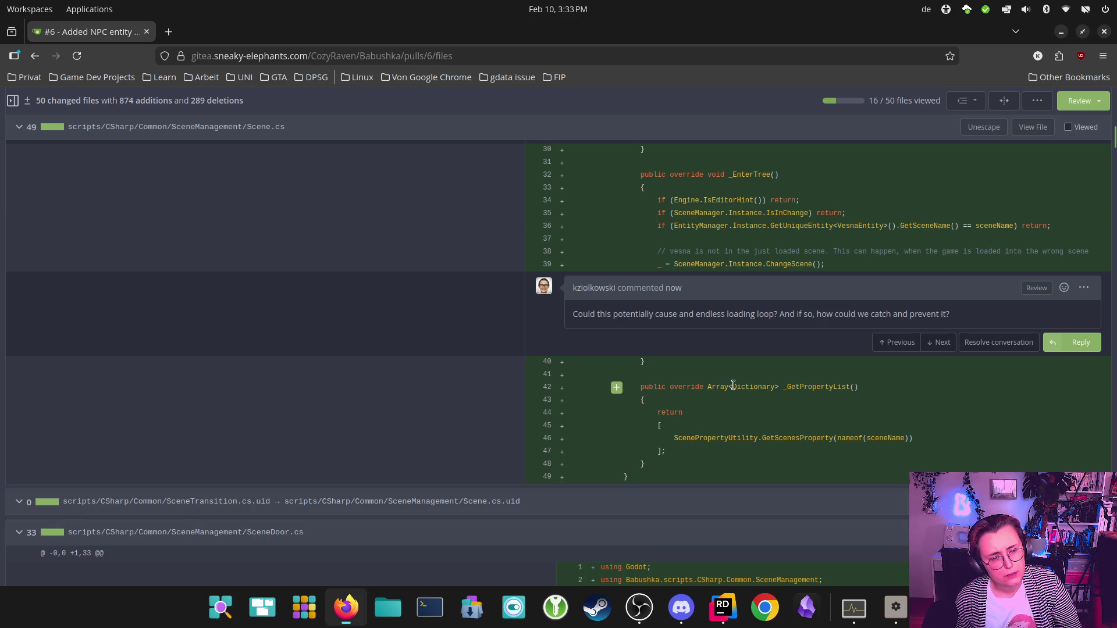
scroll(681, 383, up, 6)
scroll(669, 373, up, 2)
scroll(669, 372, down, 10)
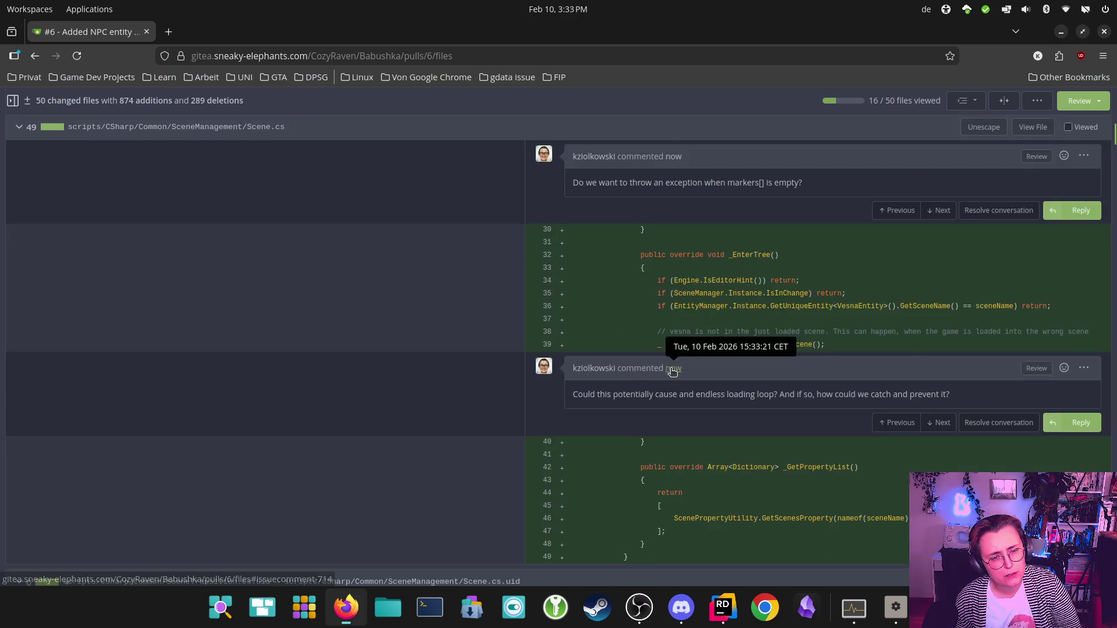
scroll(757, 375, up, 6)
scroll(867, 374, up, 6)
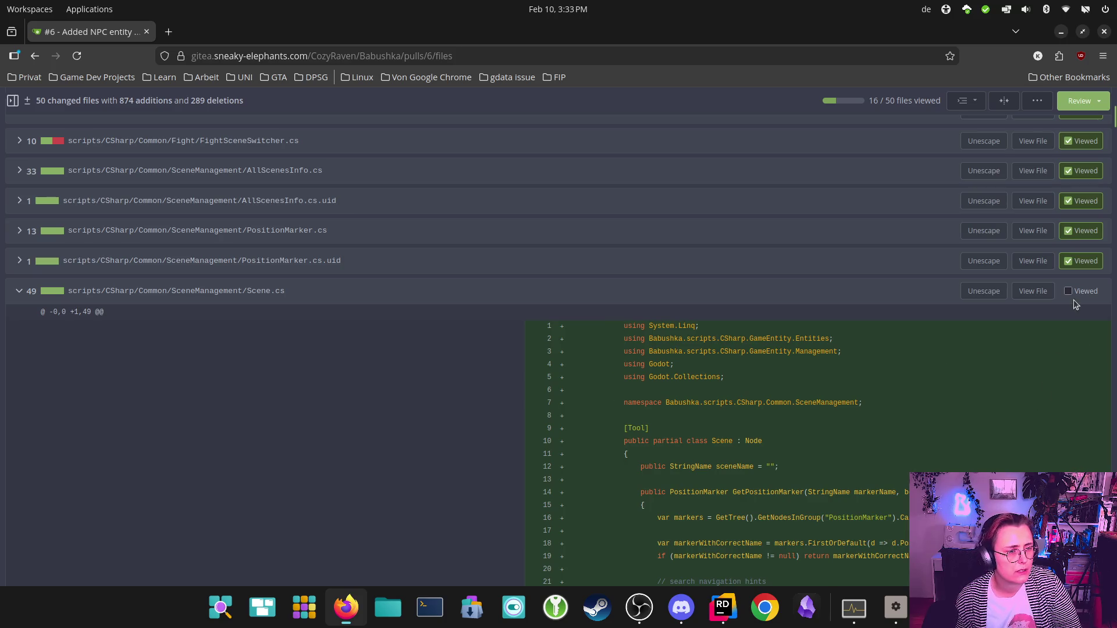
click(1068, 292)
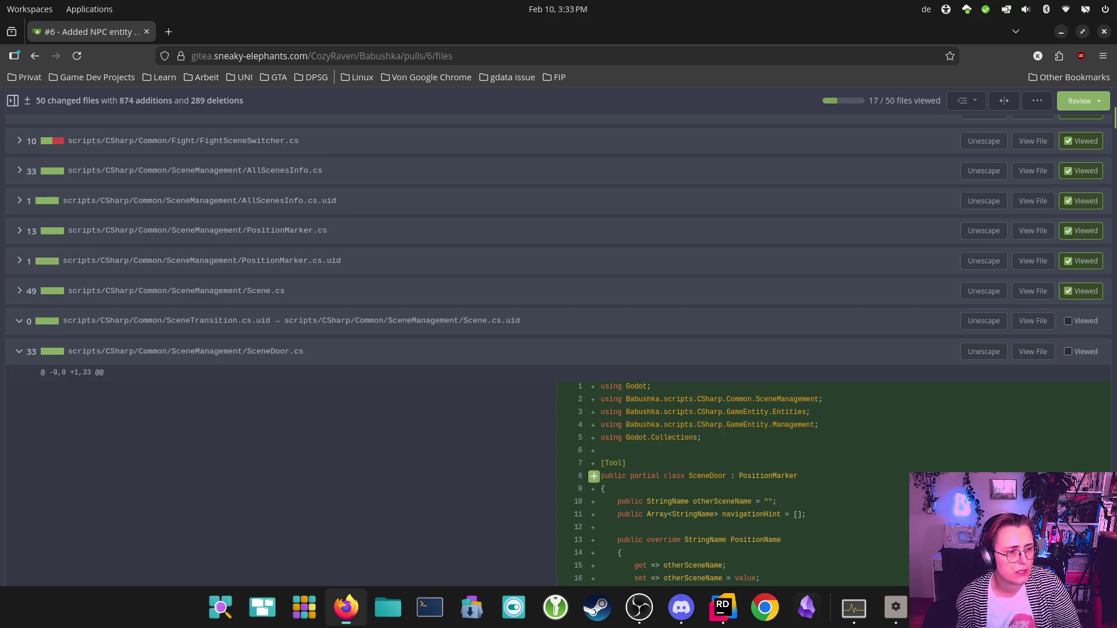
click(1074, 322)
Step: Read through the full new SceneDoor.cs code in the Gitea diff, then switch to Rider
scroll(1041, 364, down, 5)
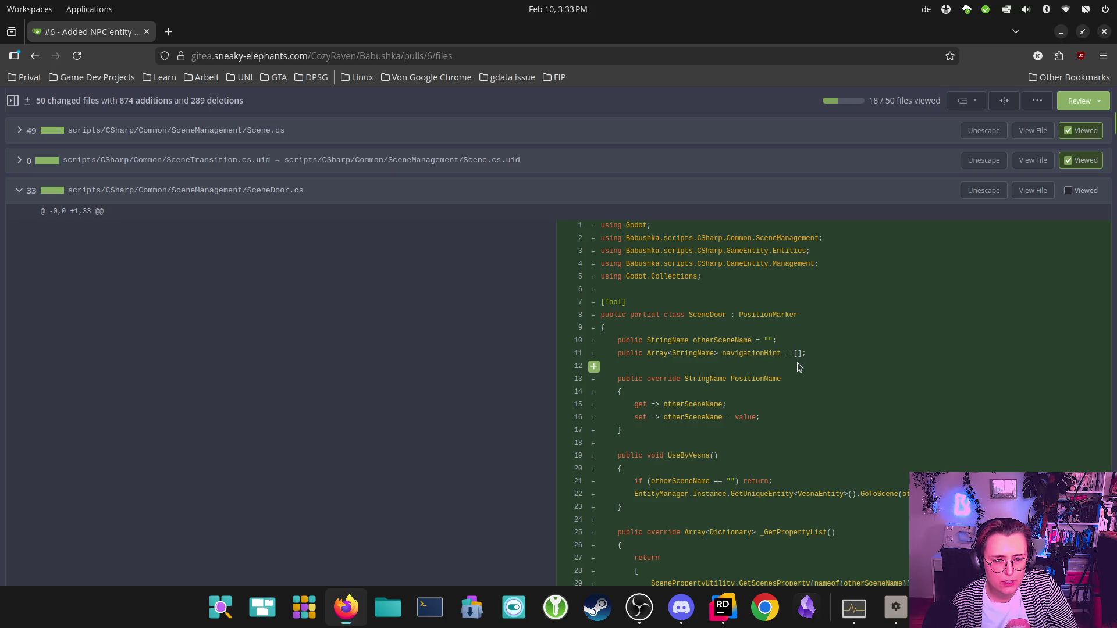
scroll(904, 368, down, 2)
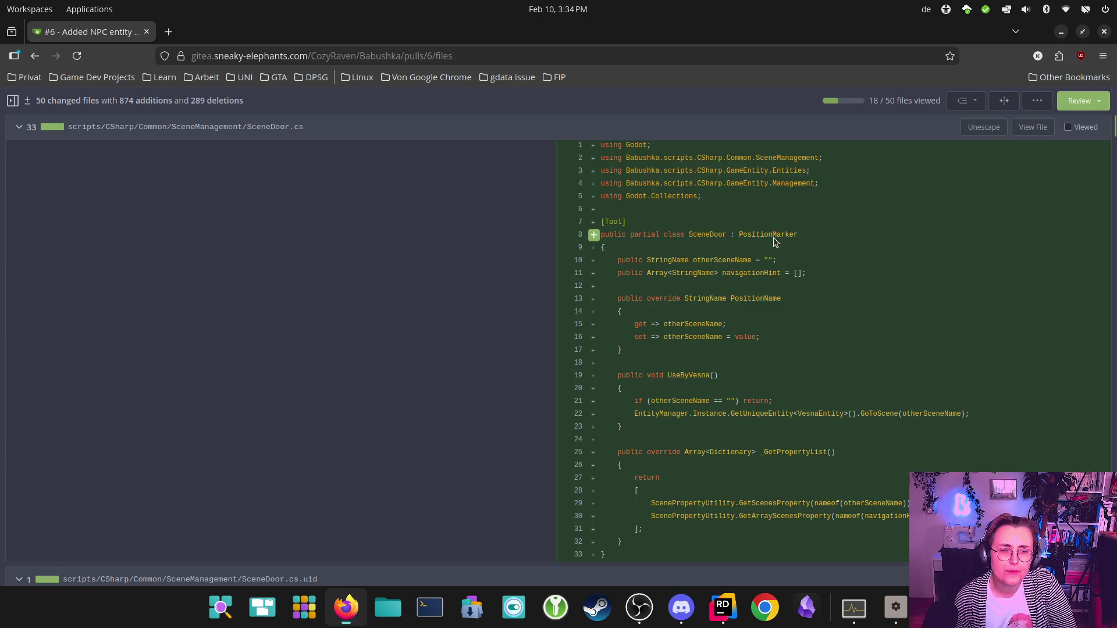
scroll(878, 278, down, 2)
scroll(861, 274, up, 2)
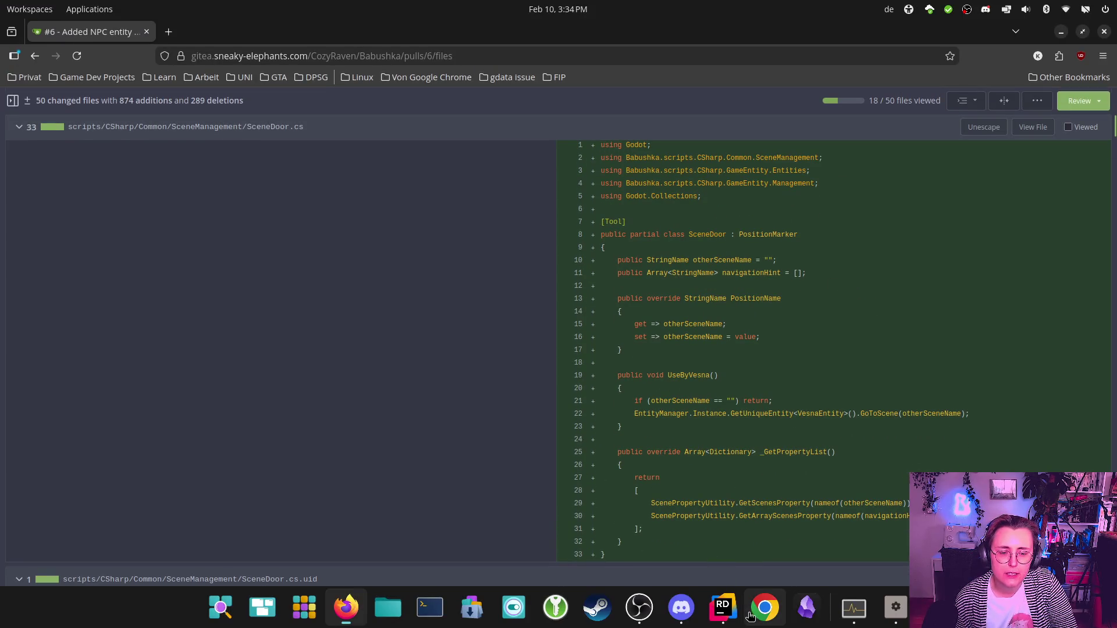
click(730, 618)
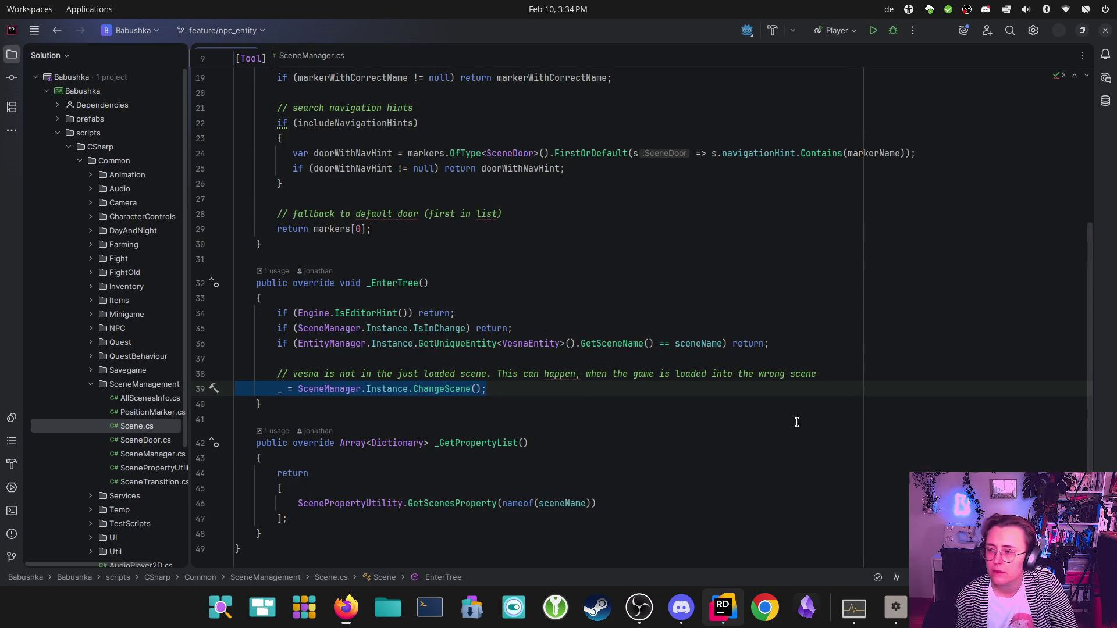
Step: Open SceneDoor.cs from the Solution tree and jump to its PositionMarker base class
scroll(774, 402, up, 5)
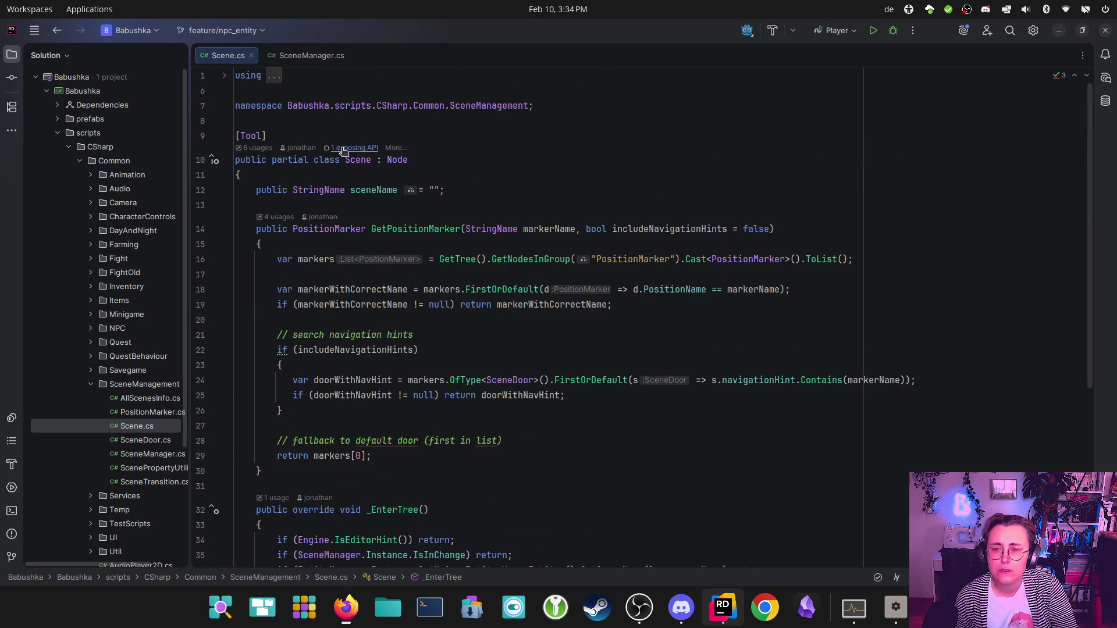
double_click(156, 441)
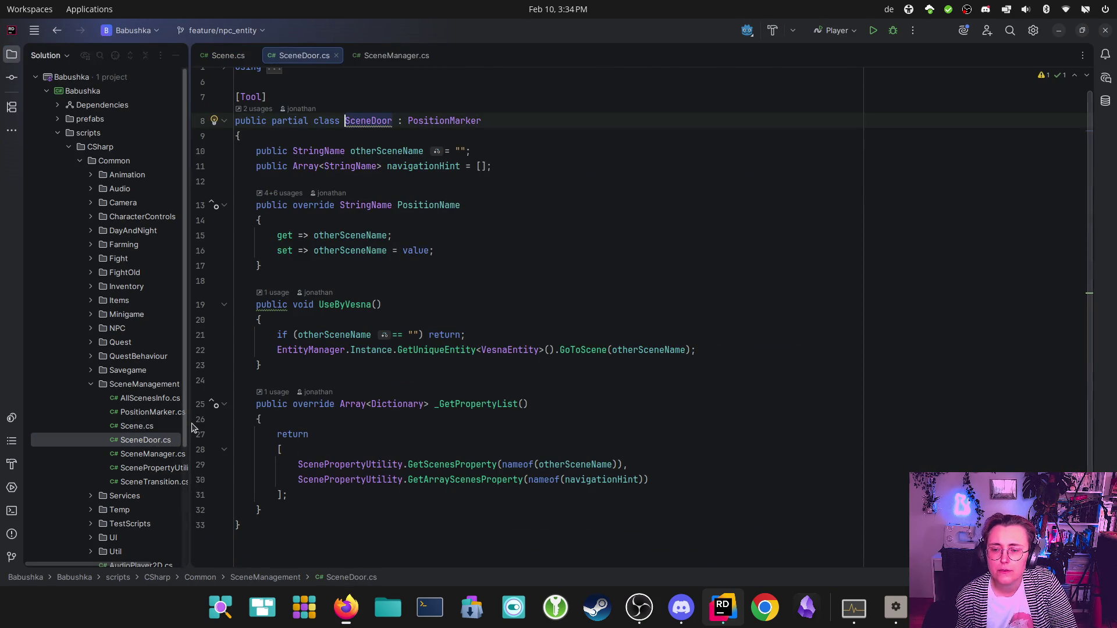
drag(188, 426, 232, 426)
click(500, 121)
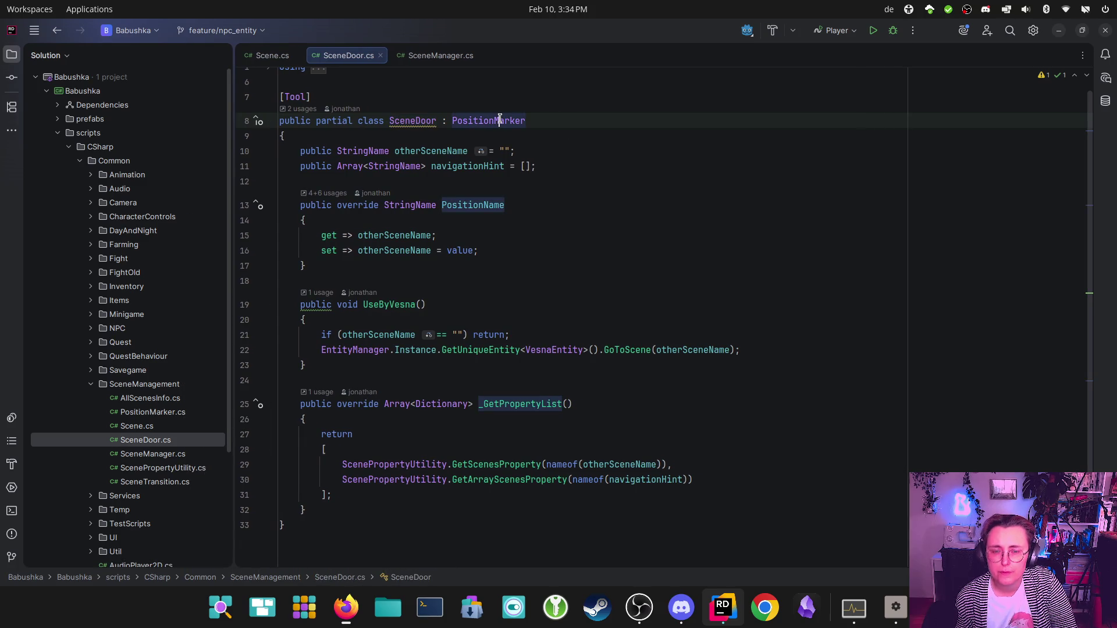
ctrl+click(500, 120)
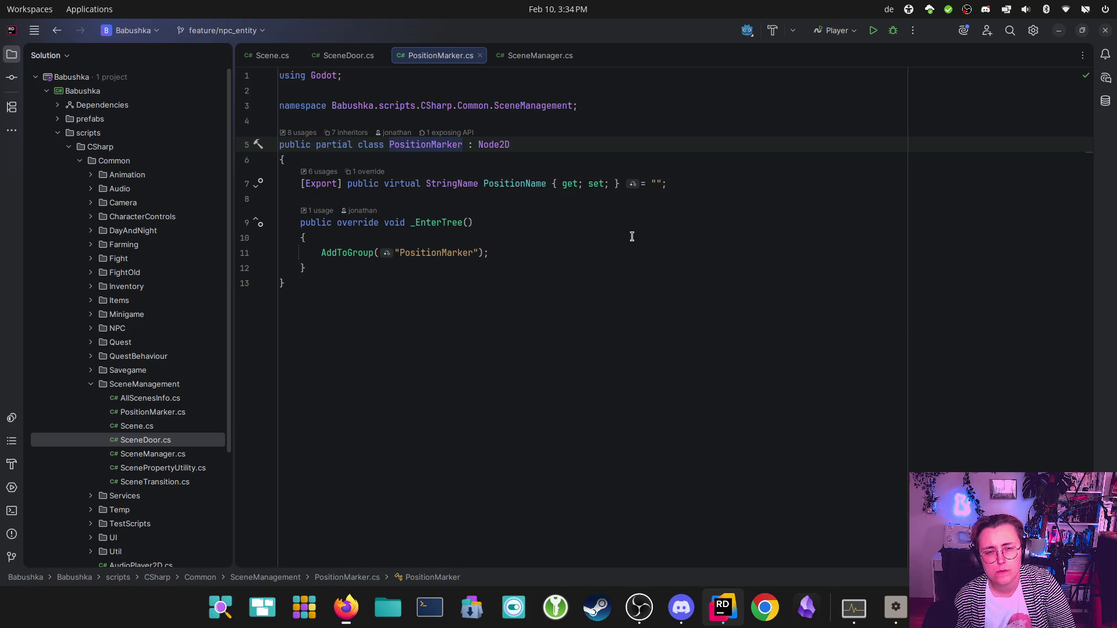
Step: Check PositionMarker's 8 usages, then return to the Gitea SceneDoor.cs diff
click(348, 144)
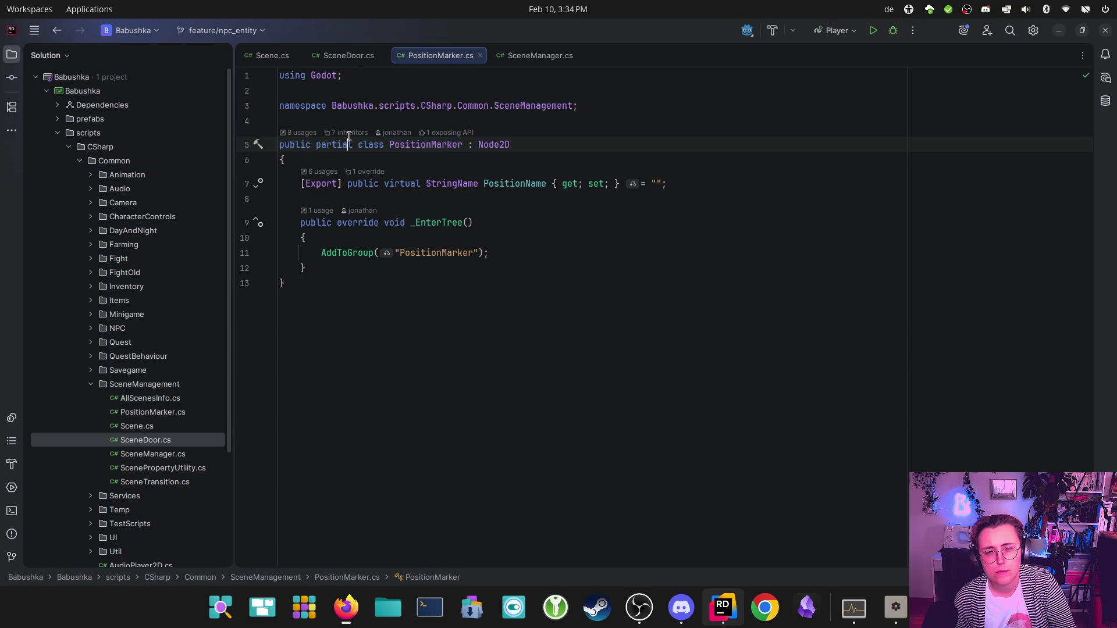
click(300, 133)
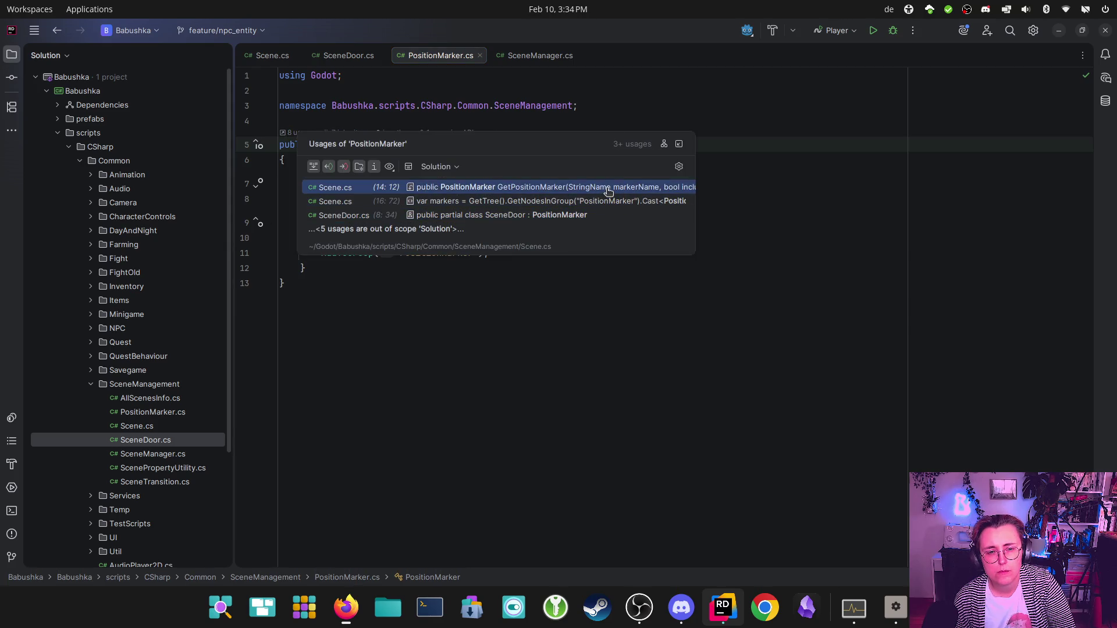
click(627, 334)
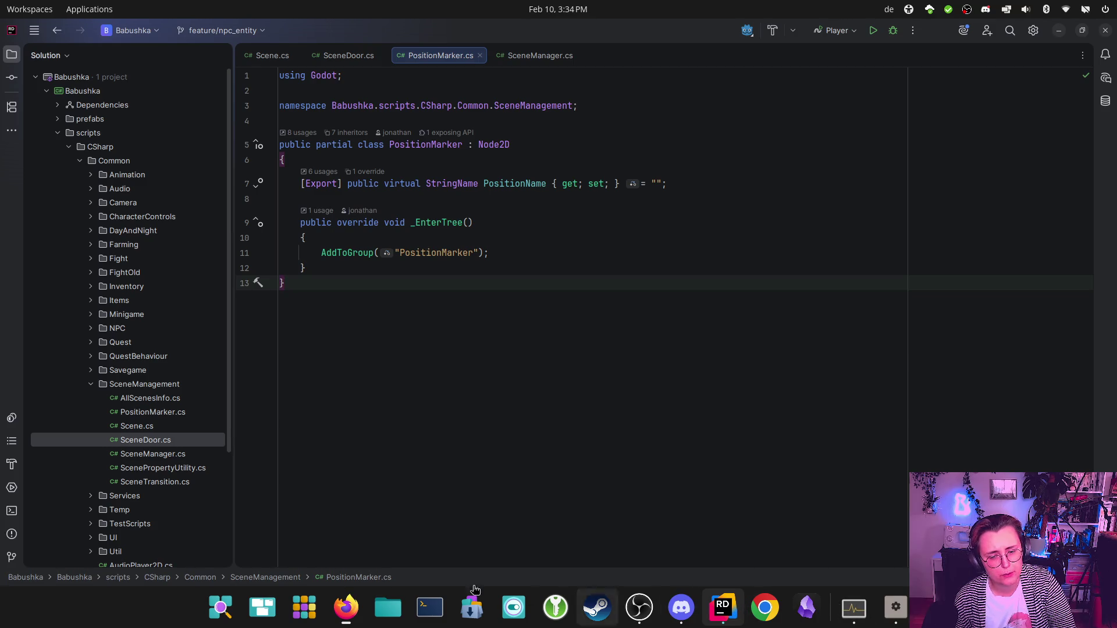
click(346, 609)
click(448, 542)
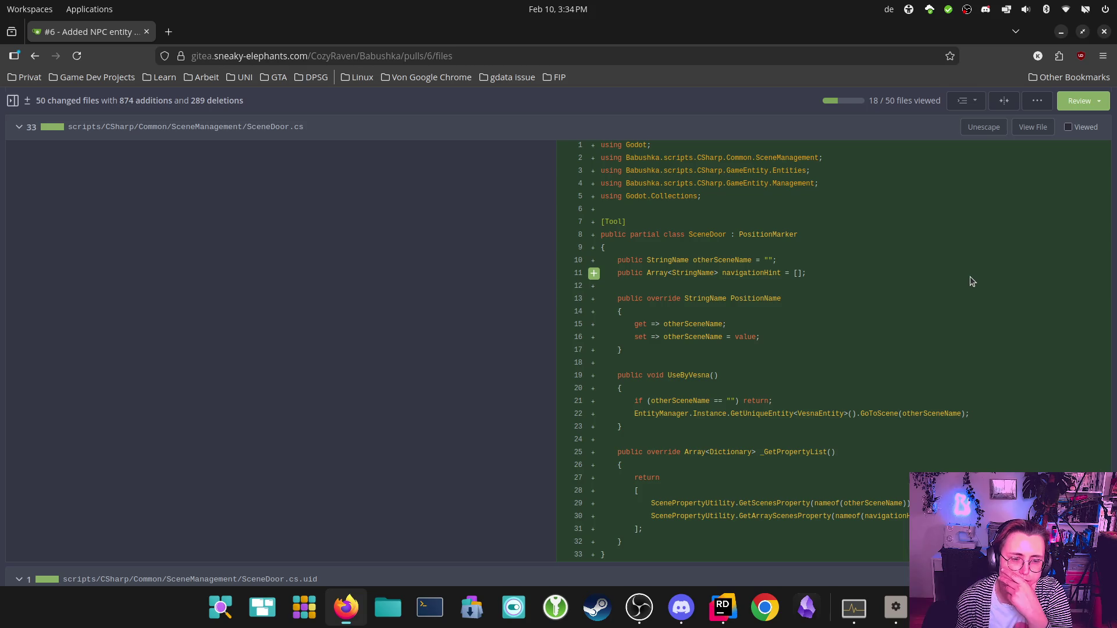
Step: Mark SceneDoor.cs.uid as viewed, bringing the review to 19 of 50 files
scroll(905, 266, down, 3)
scroll(911, 265, up, 4)
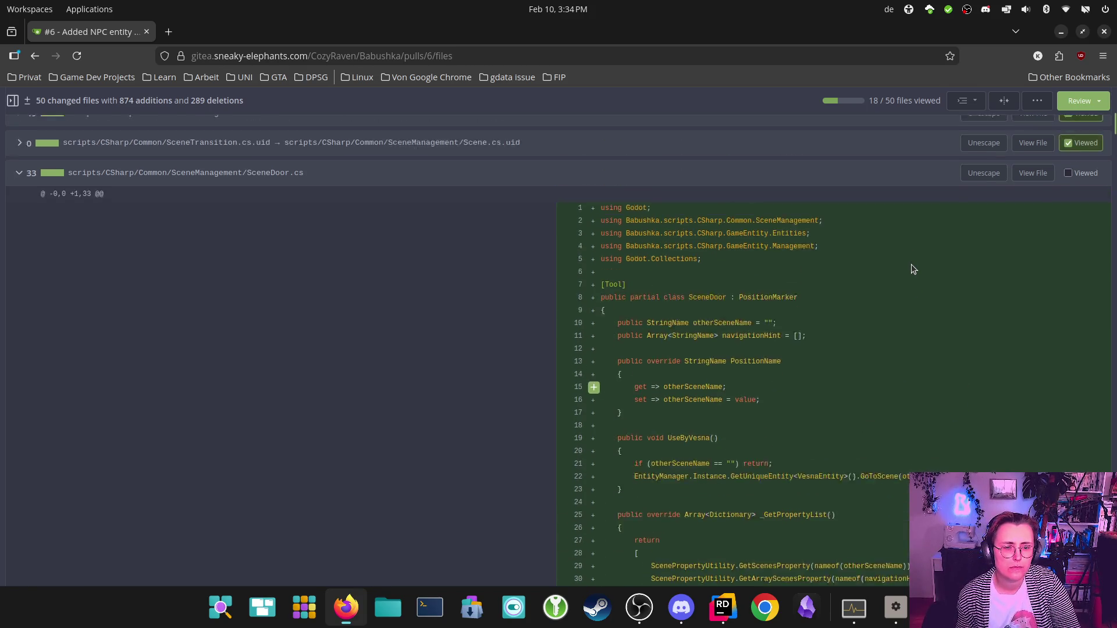
scroll(911, 264, down, 2)
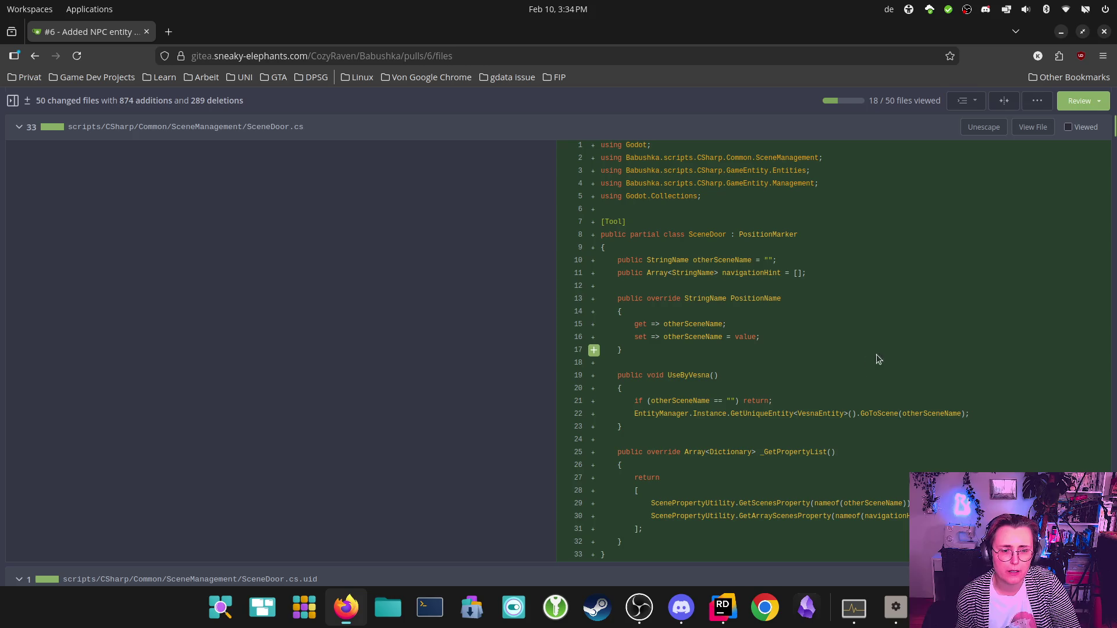
scroll(938, 336, down, 4)
scroll(938, 331, up, 3)
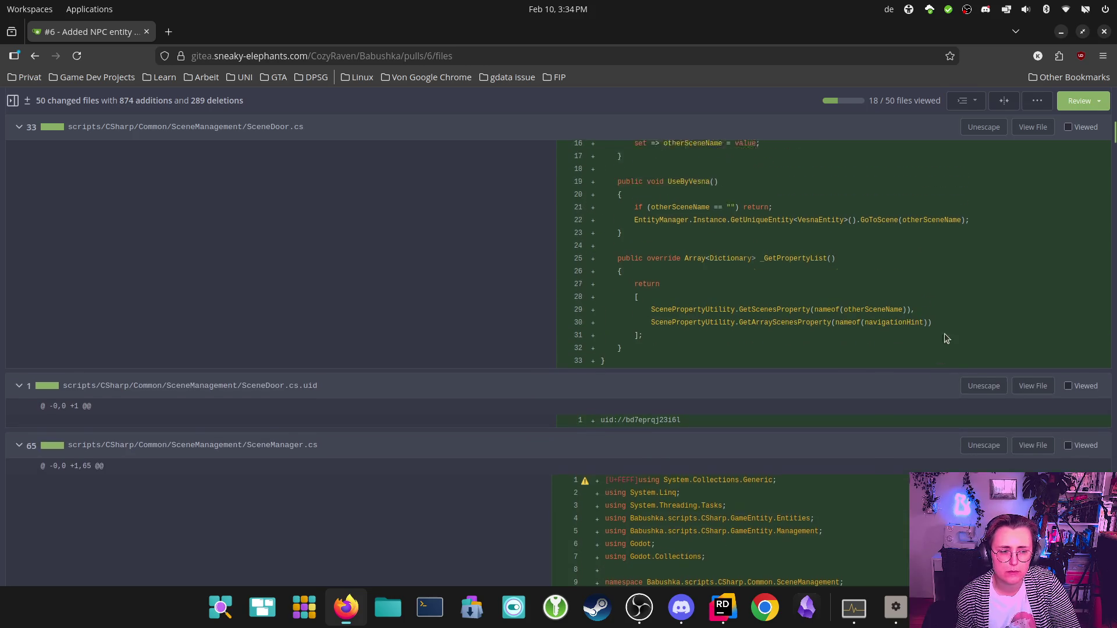
click(1068, 419)
scroll(889, 331, up, 3)
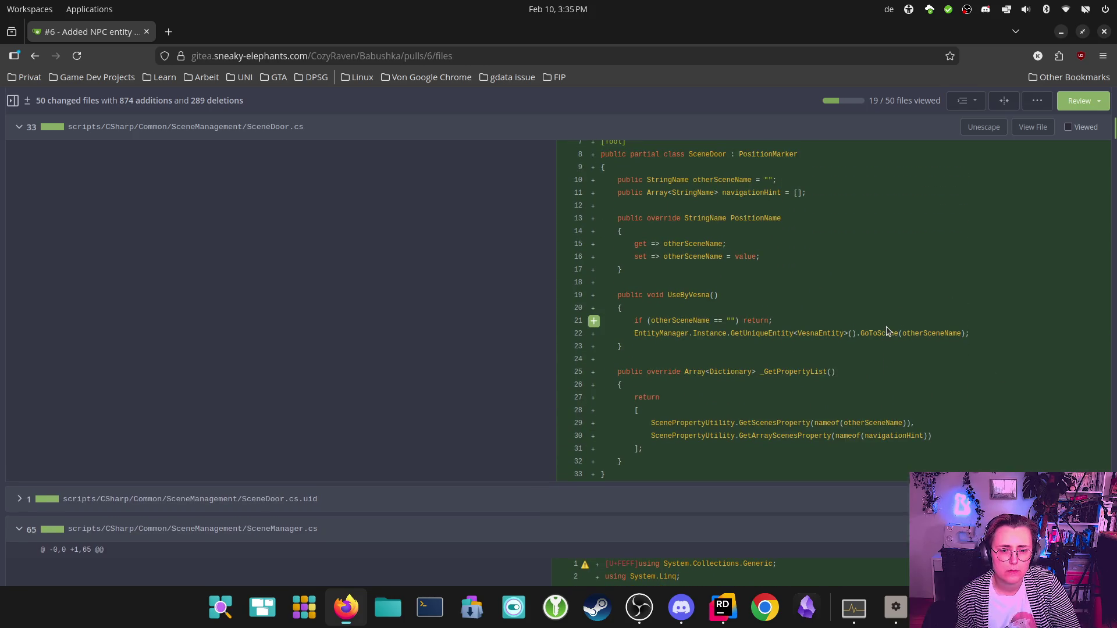
scroll(882, 329, up, 3)
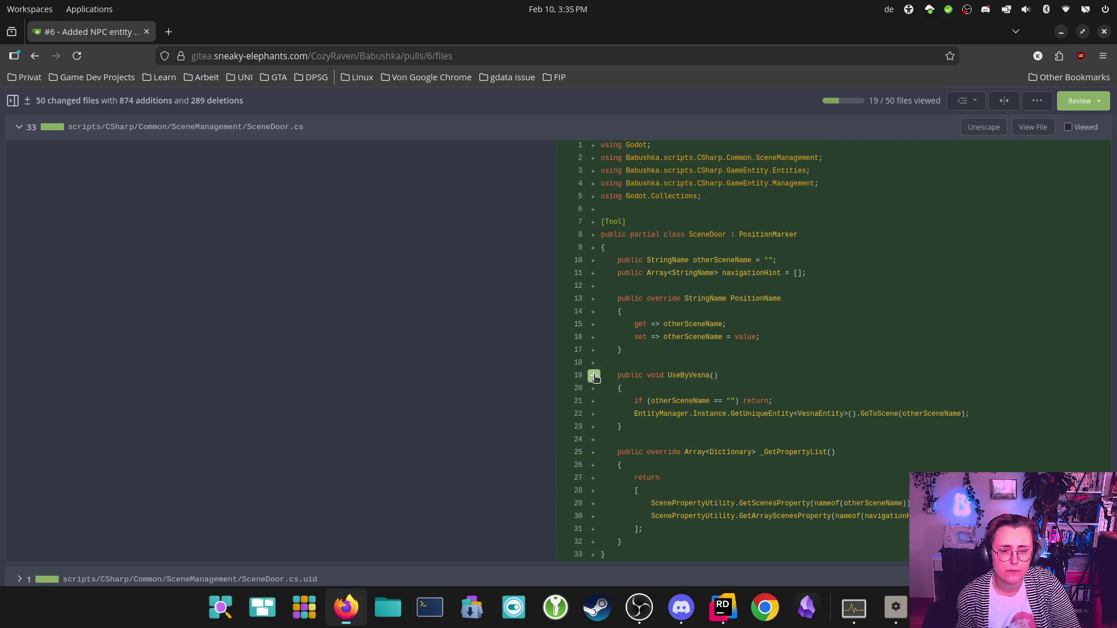
Step: Comment on SceneDoor.cs line 19 asking whether something like "UseByNPC" will also exist
click(594, 376)
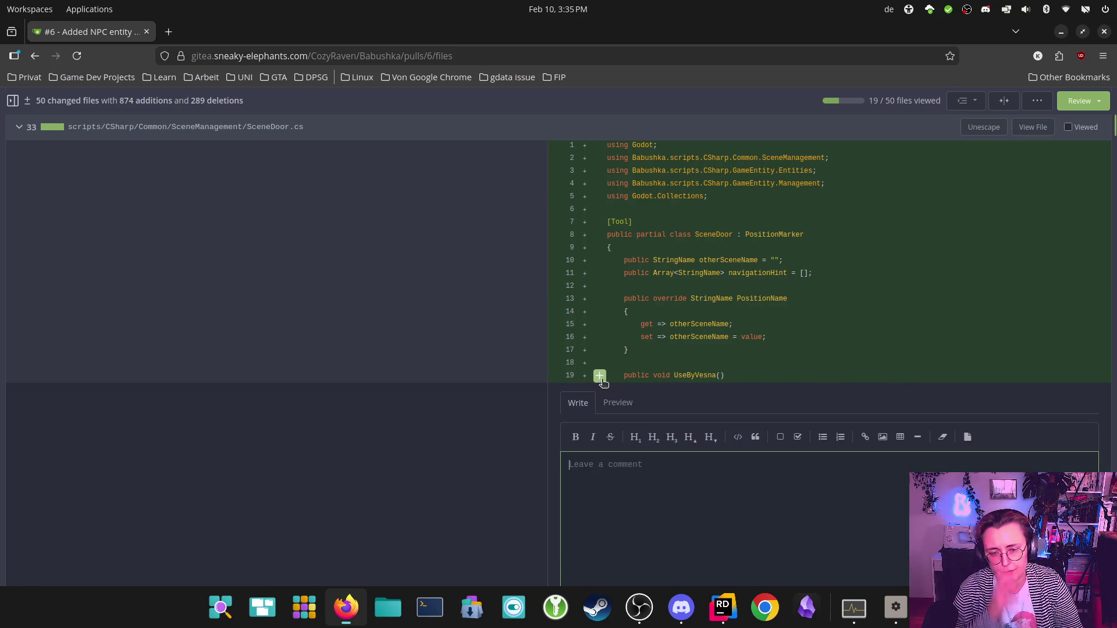
text(Does this imply that there will als)
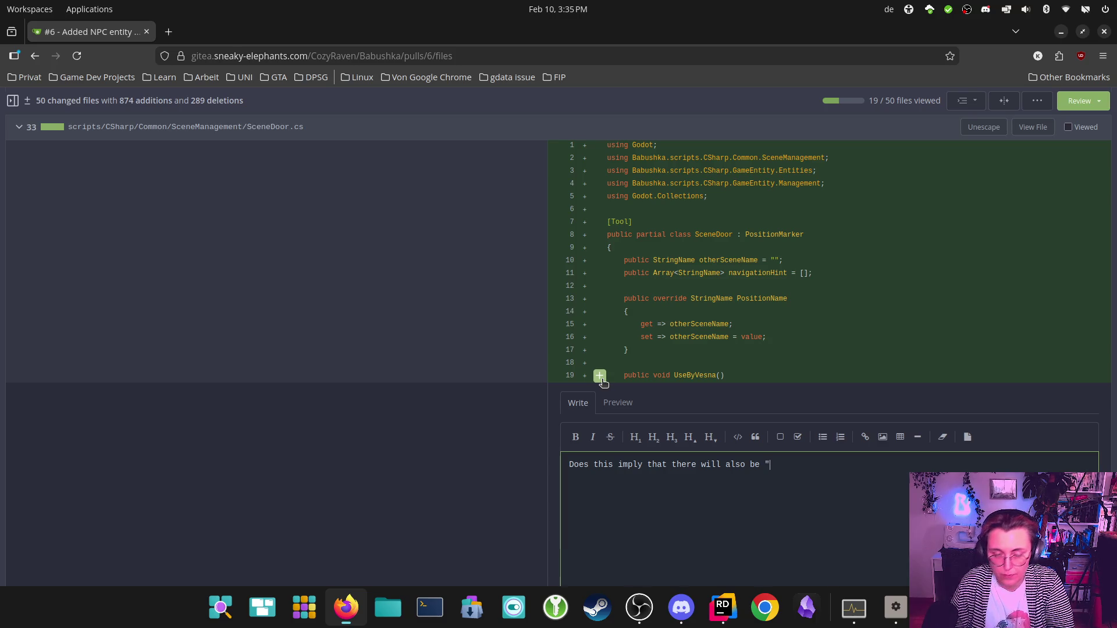
text(o be something )
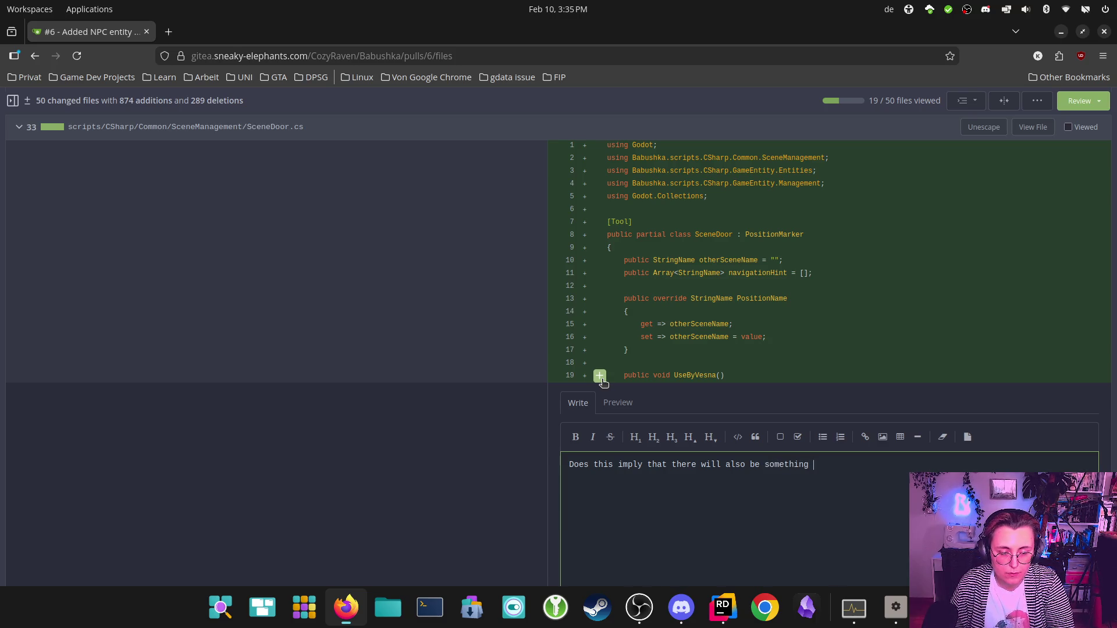
text(like "UseByNPC" or will)
key(BackSpace)
key(BackSpace)
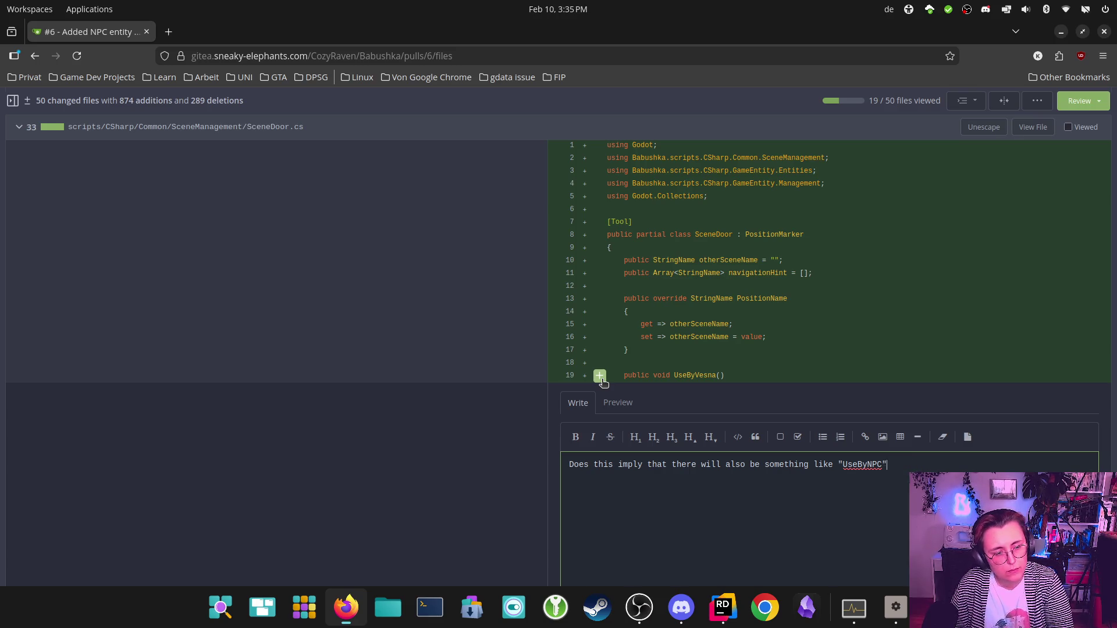
scroll(808, 364, down, 3)
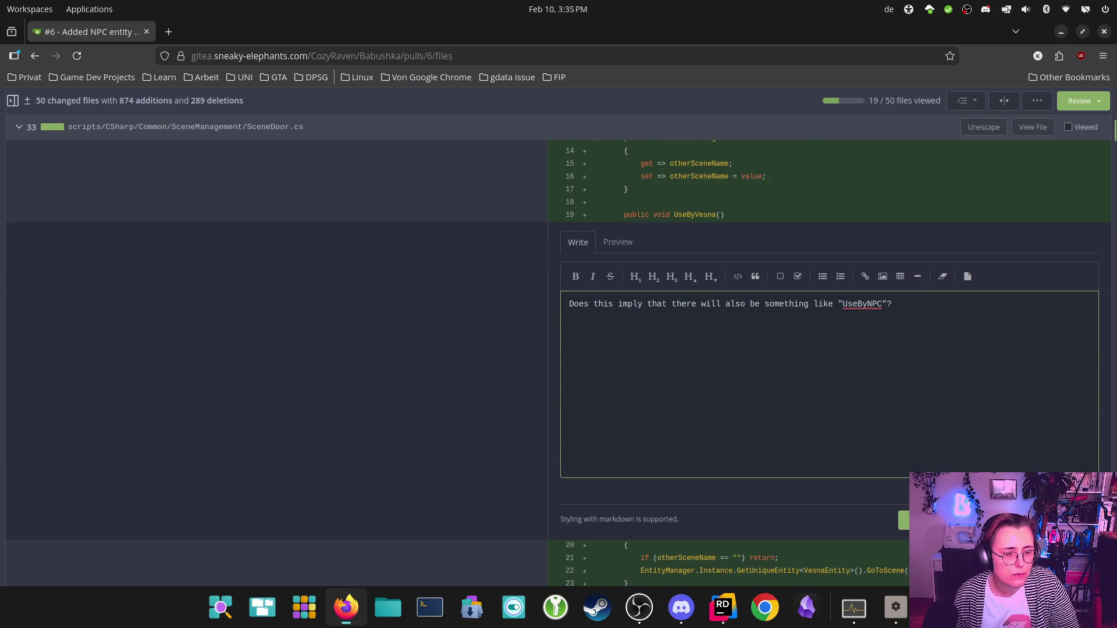
click(919, 519)
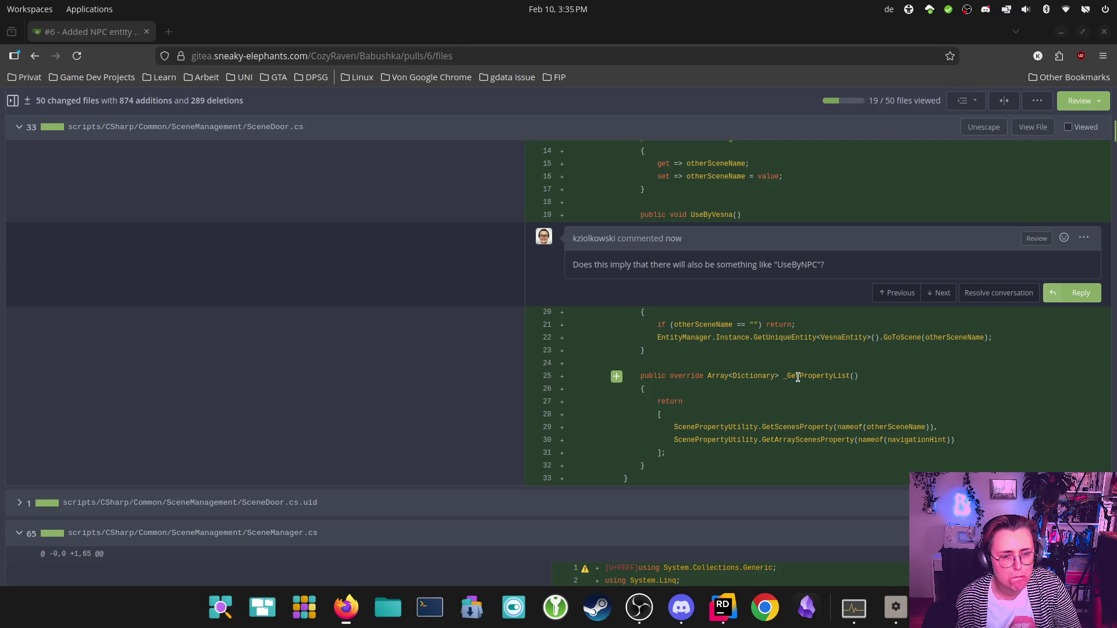
scroll(747, 367, down, 3)
Step: Mark SceneDoor.cs as viewed, raising the count to 20 of 50 files
scroll(827, 349, up, 7)
scroll(910, 318, up, 4)
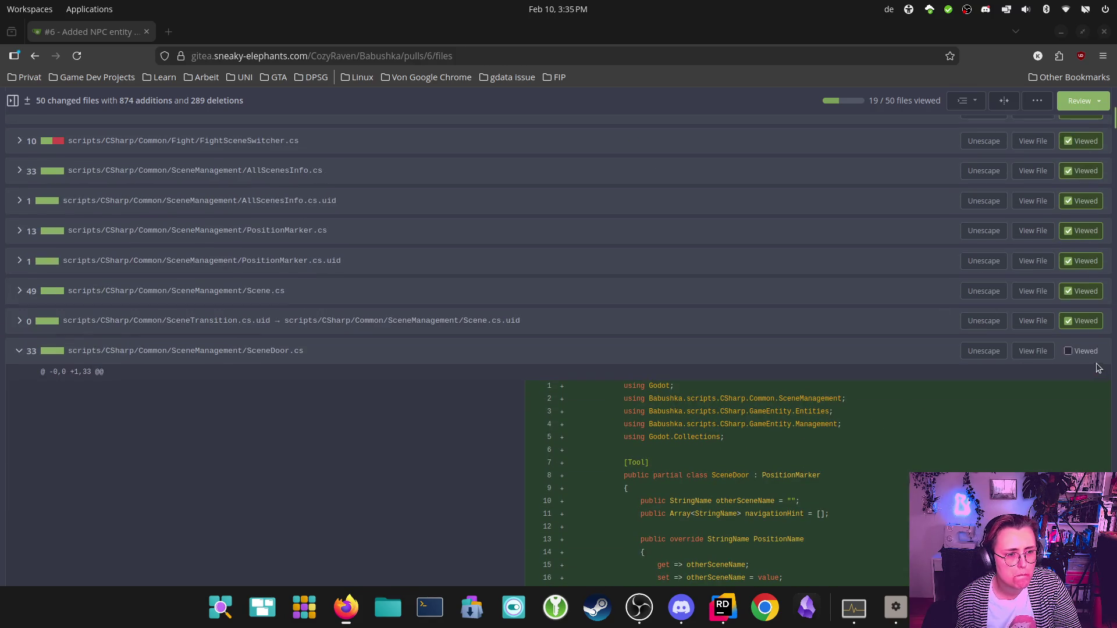
click(1076, 354)
scroll(1004, 360, down, 5)
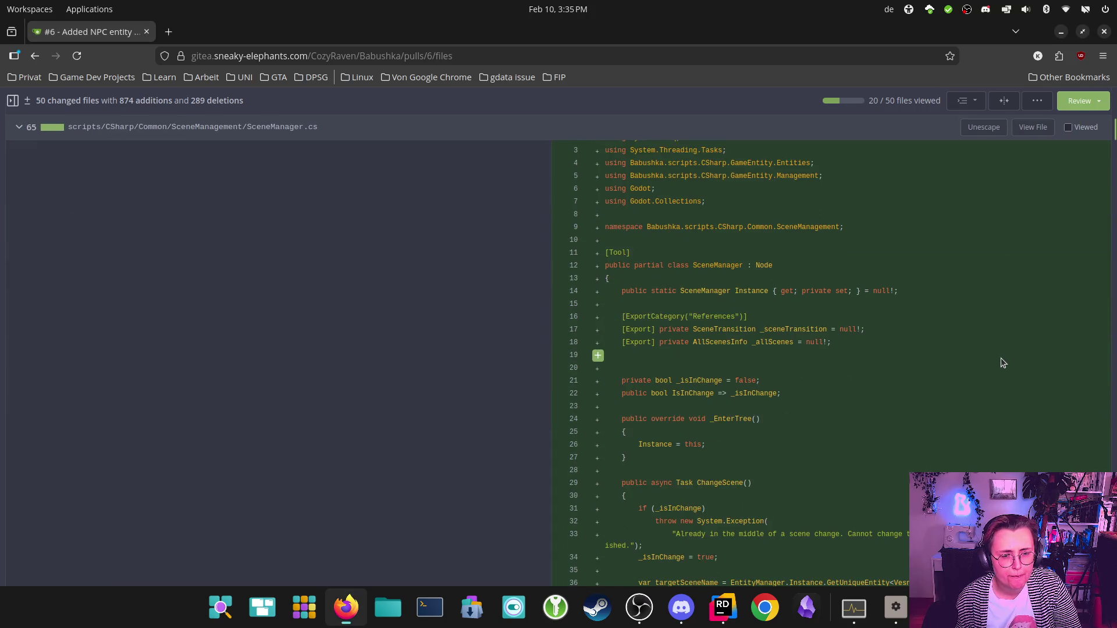
scroll(955, 327, up, 4)
scroll(949, 317, down, 1)
scroll(941, 312, down, 10)
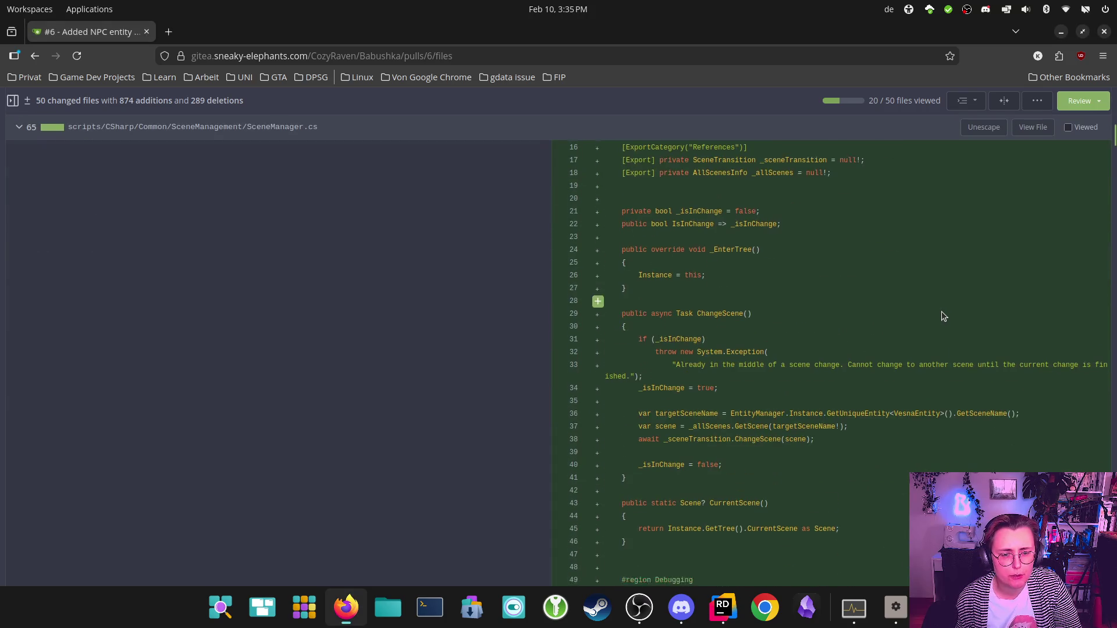
scroll(942, 312, up, 8)
scroll(946, 315, up, 1)
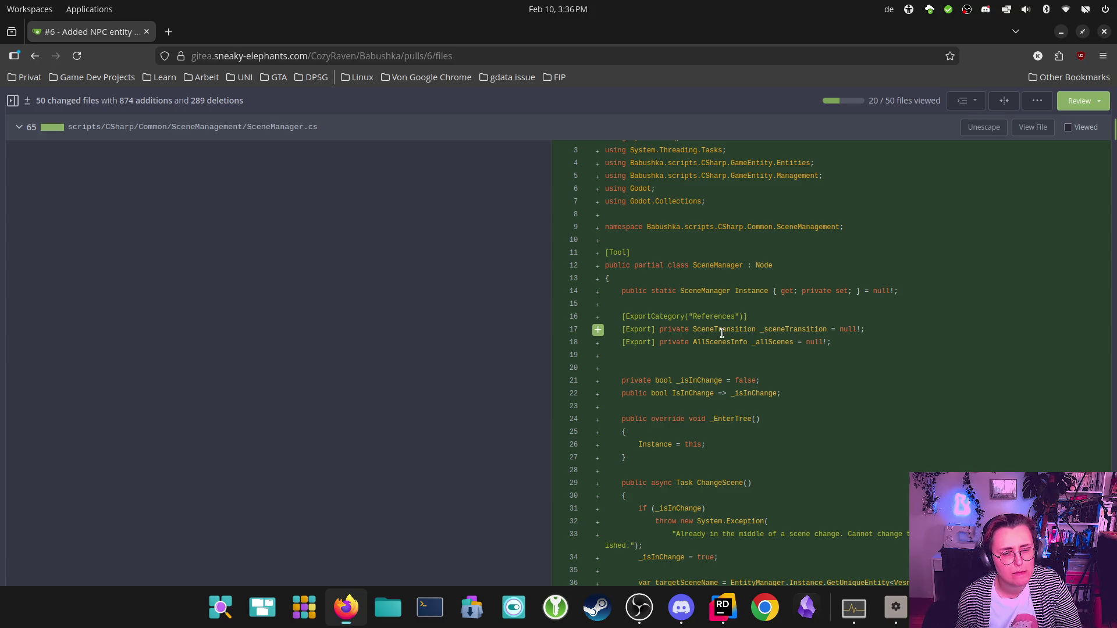
Step: Read through the new SceneManager.cs diff, including the CurrentScene method on lines 43–46
scroll(722, 332, down, 3)
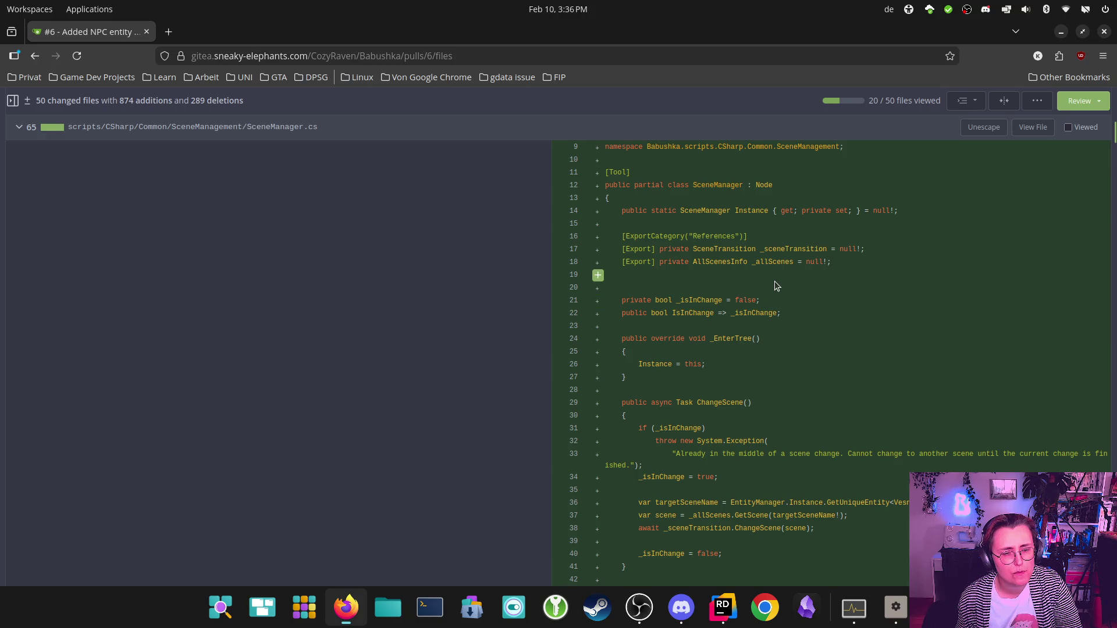
scroll(696, 336, down, 3)
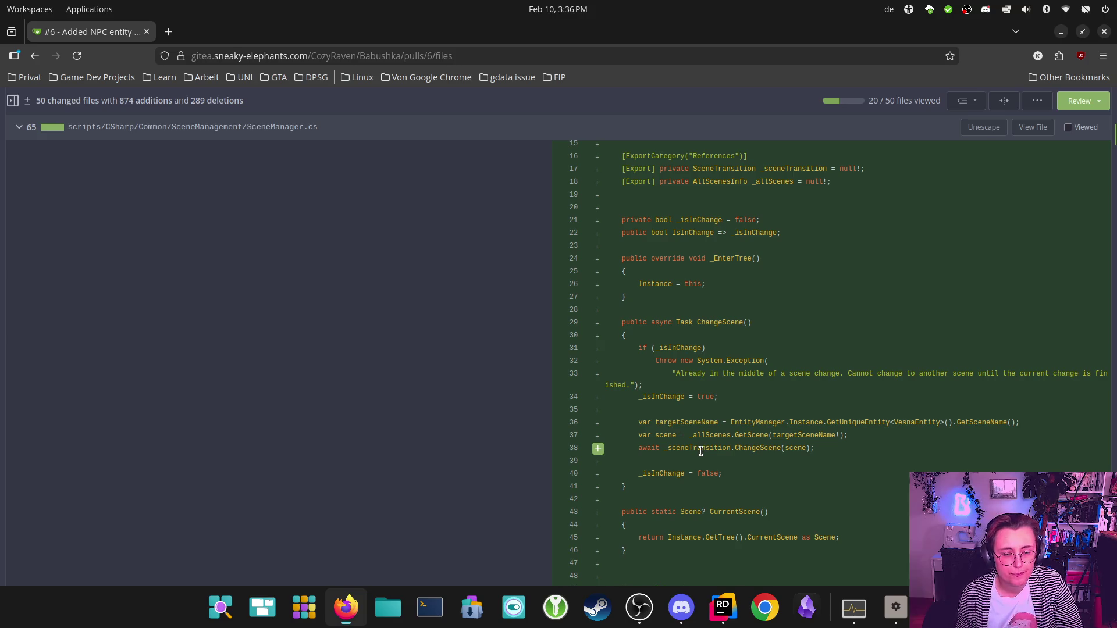
scroll(701, 450, down, 2)
scroll(790, 427, up, 5)
scroll(754, 367, down, 5)
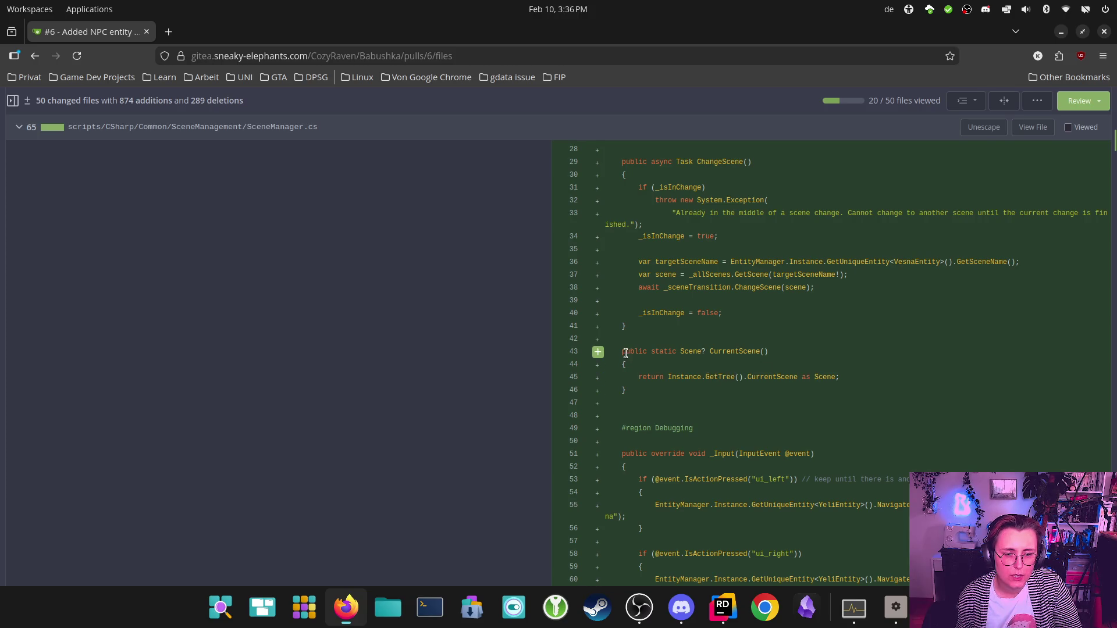
drag(626, 351, 682, 396)
click(733, 380)
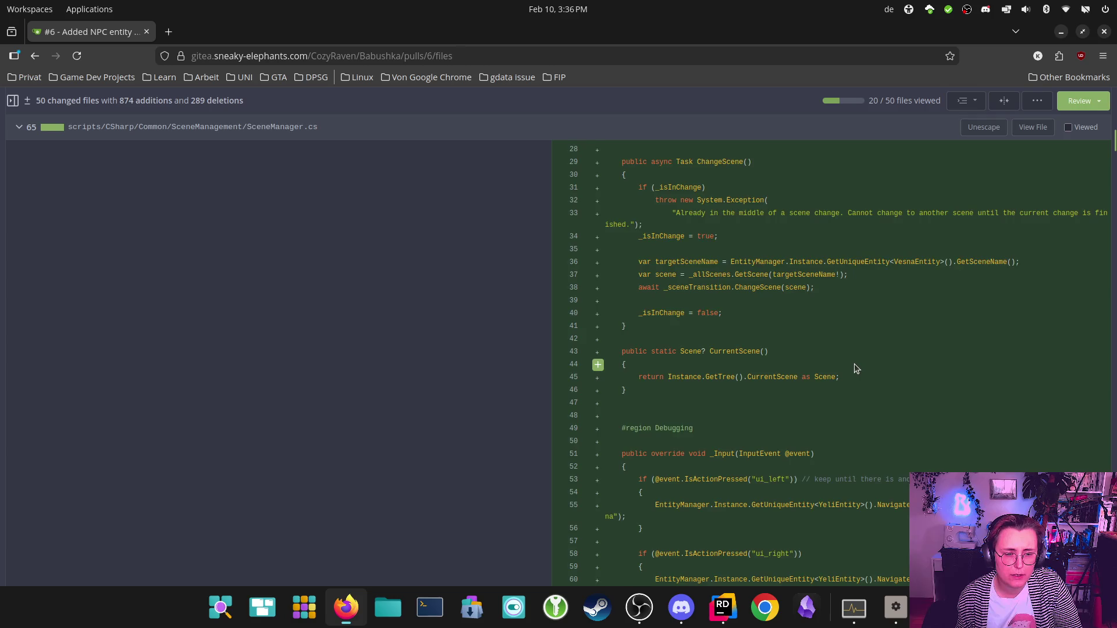
scroll(855, 364, down, 3)
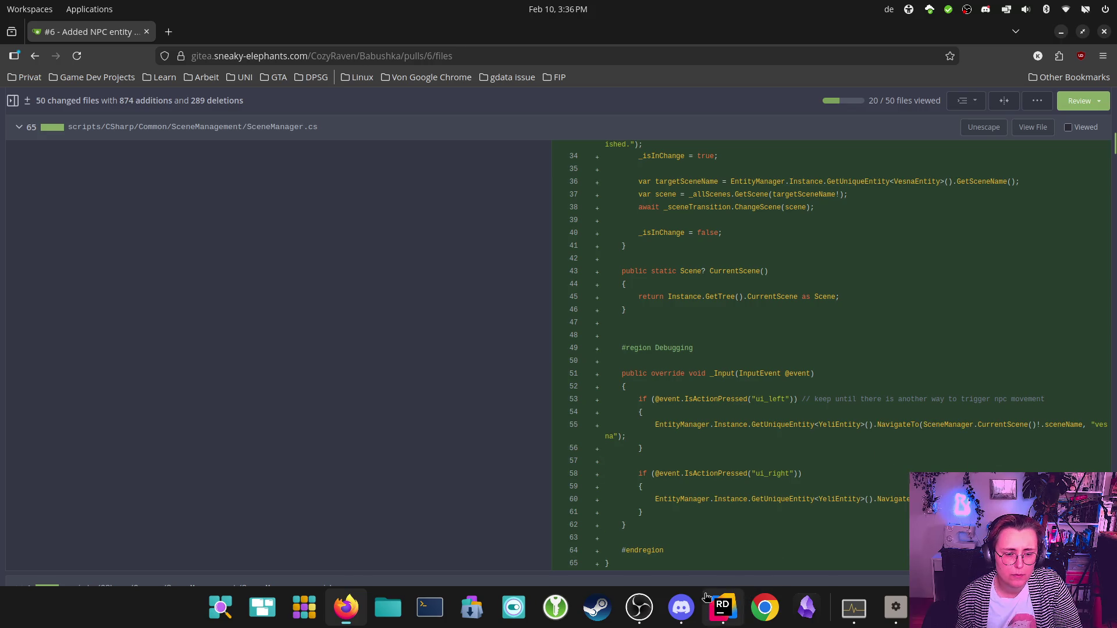
scroll(885, 576, down, 3)
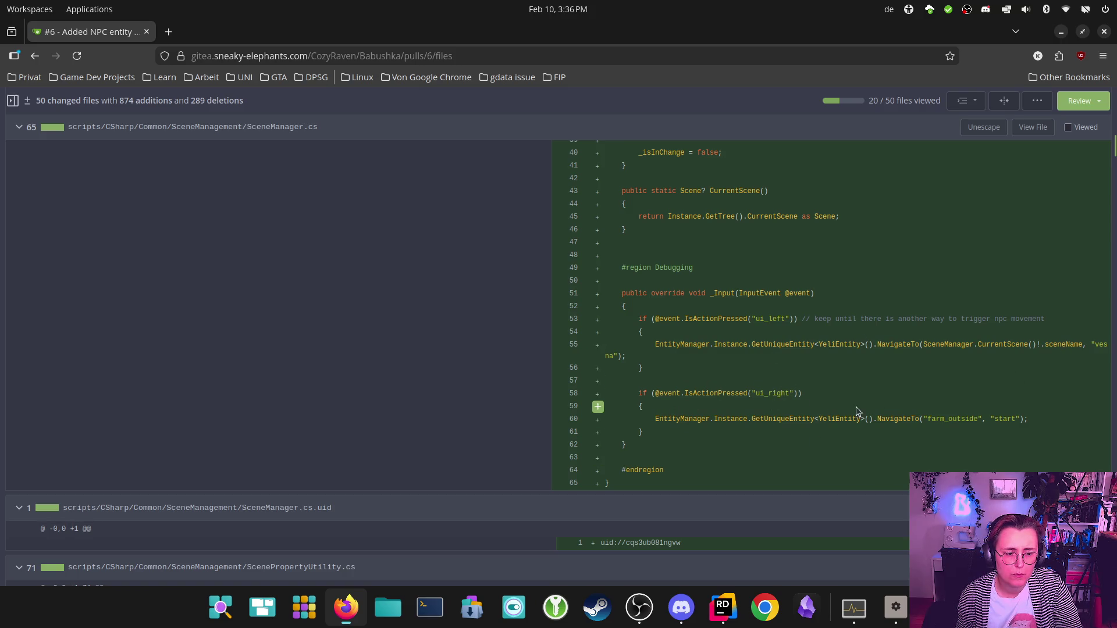
scroll(947, 415, up, 10)
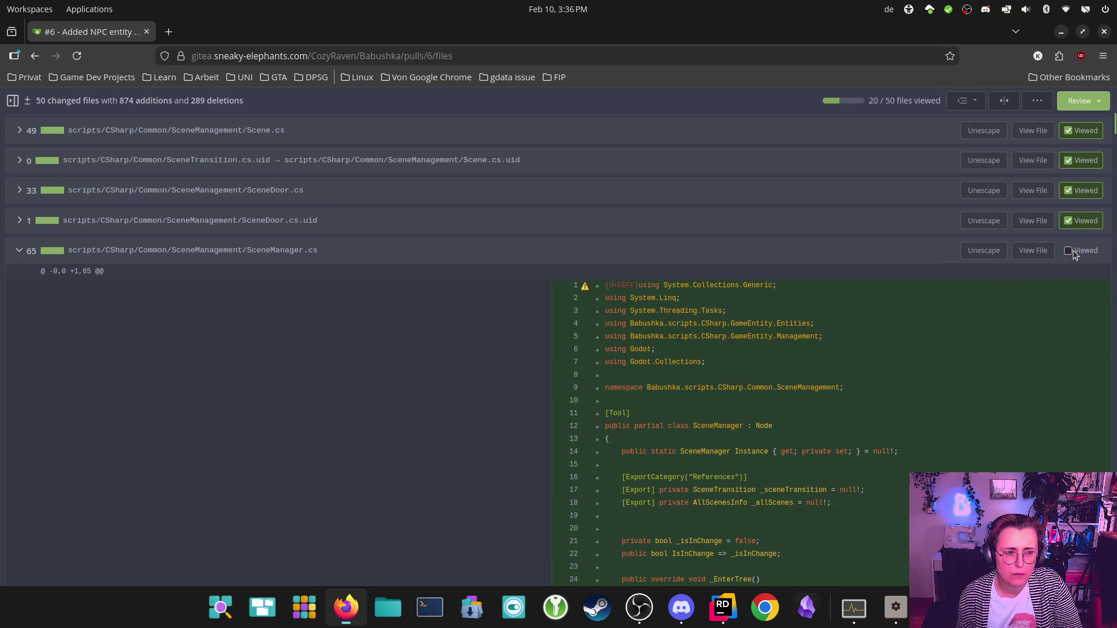
Step: Mark SceneManager.cs and SceneManager.cs.uid viewed, then inspect the scene path string on ScenePropertyUtility.cs line 12
click(1070, 250)
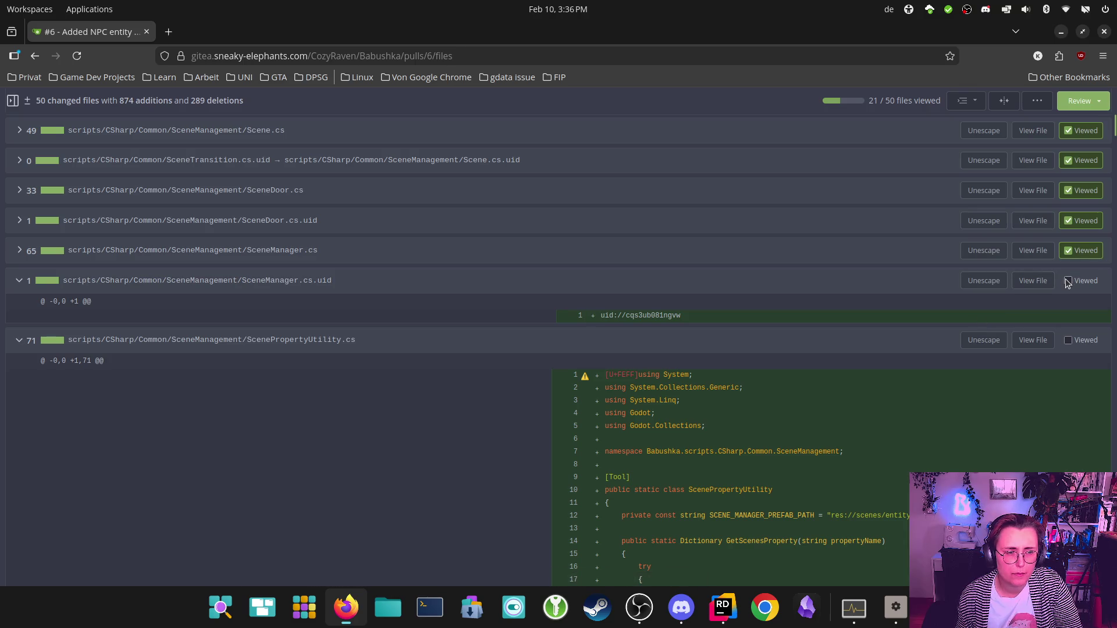
click(1069, 281)
scroll(999, 392, down, 3)
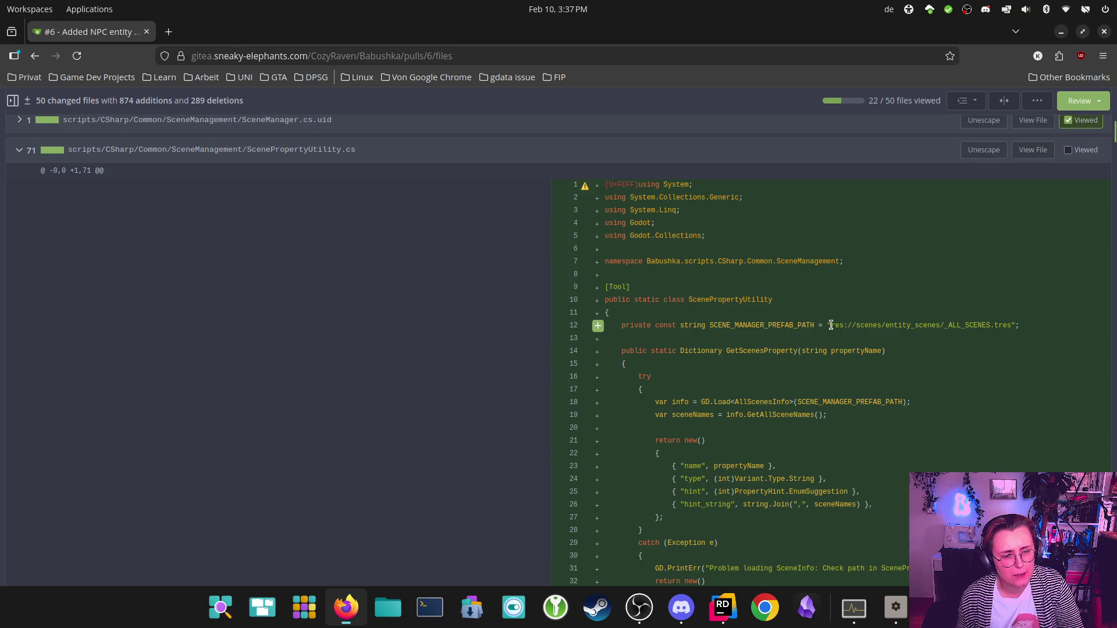
drag(831, 326, 1020, 325)
click(758, 300)
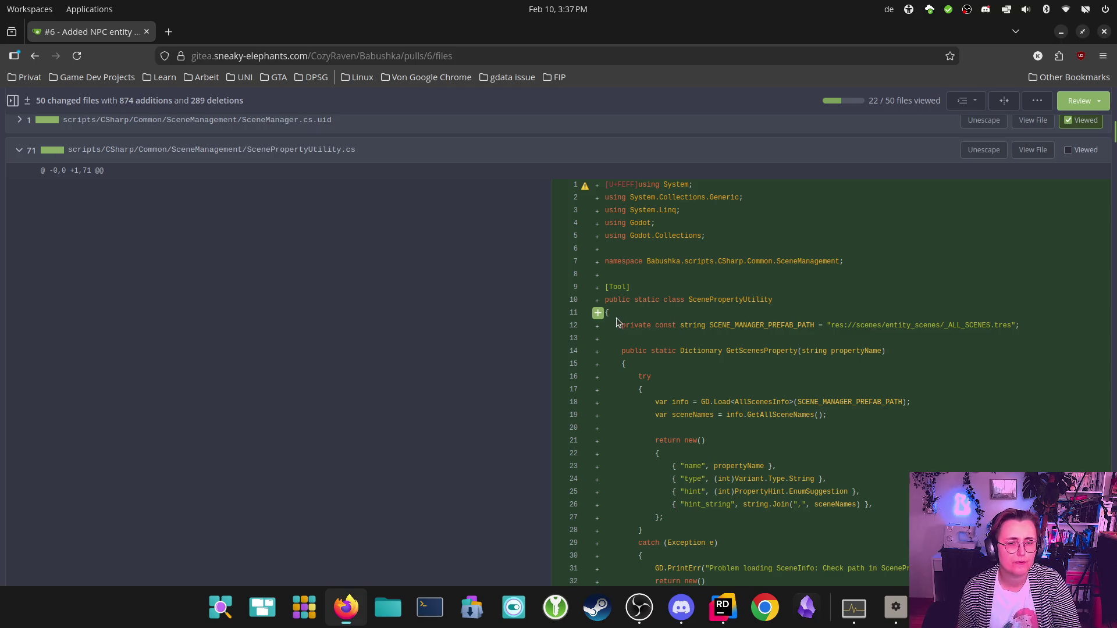
Step: Post a line 12 comment: 'Why in scenes and not in prefabs or resources?'
click(598, 325)
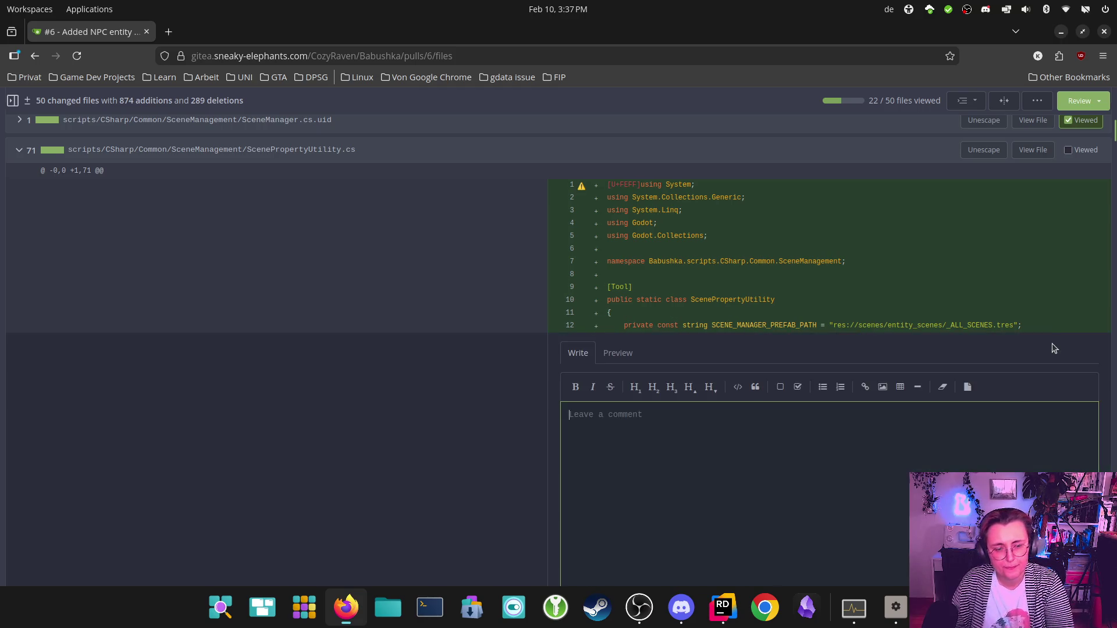
text(Warum)
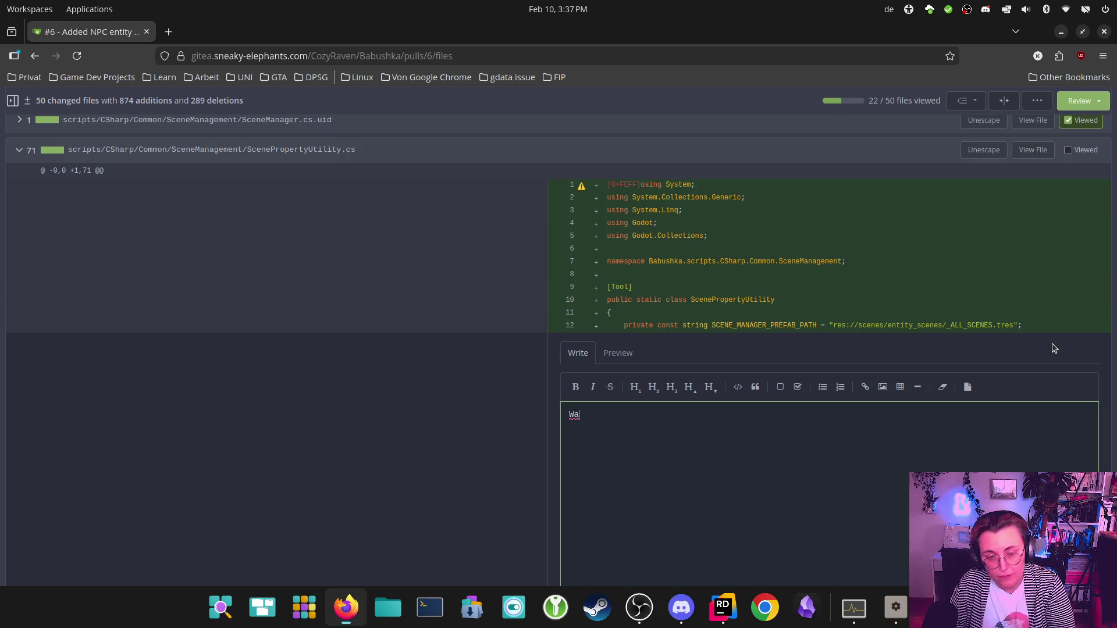
key(BackSpace)
key(BackSpace)
key(BackSpace)
text(Why in scenes a)
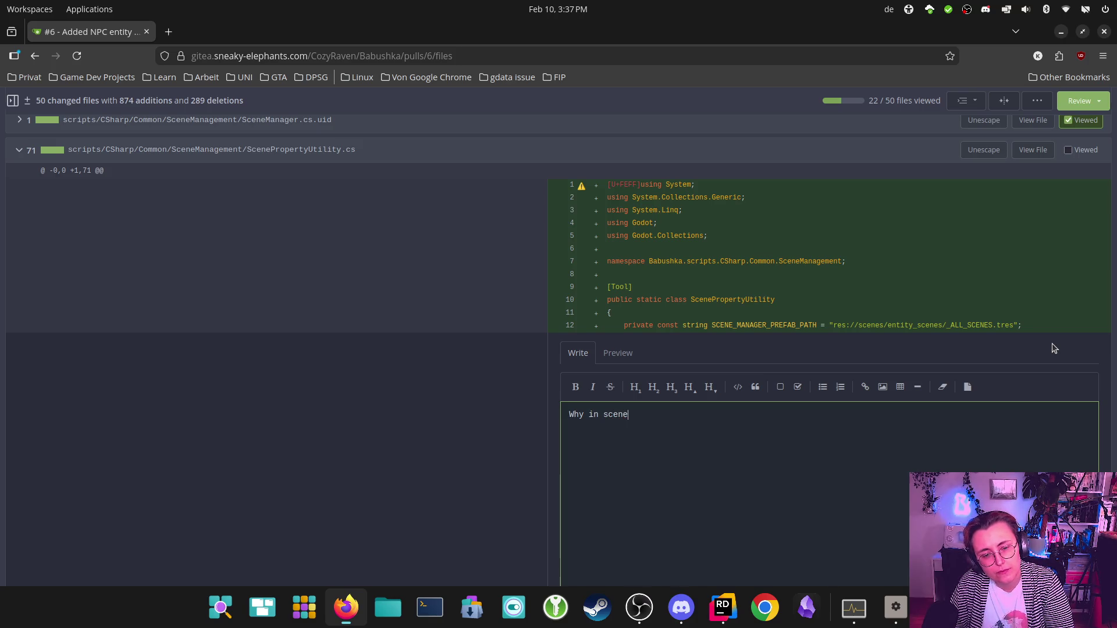
text(nd not in prefabs or resources?)
scroll(826, 353, down, 3)
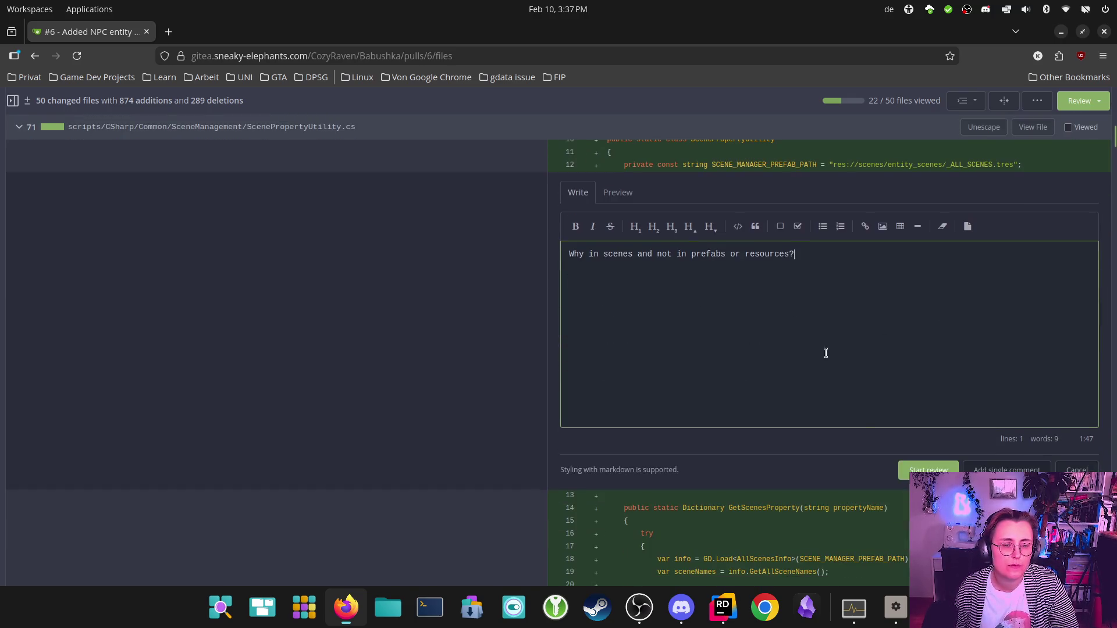
click(1007, 470)
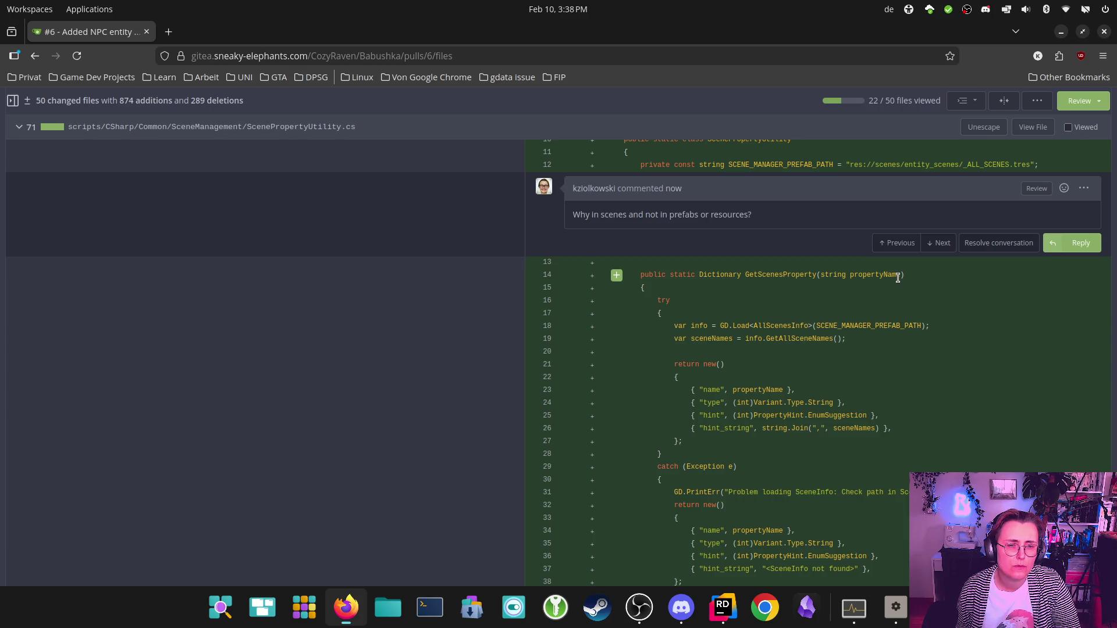
scroll(898, 277, down, 3)
scroll(900, 283, up, 5)
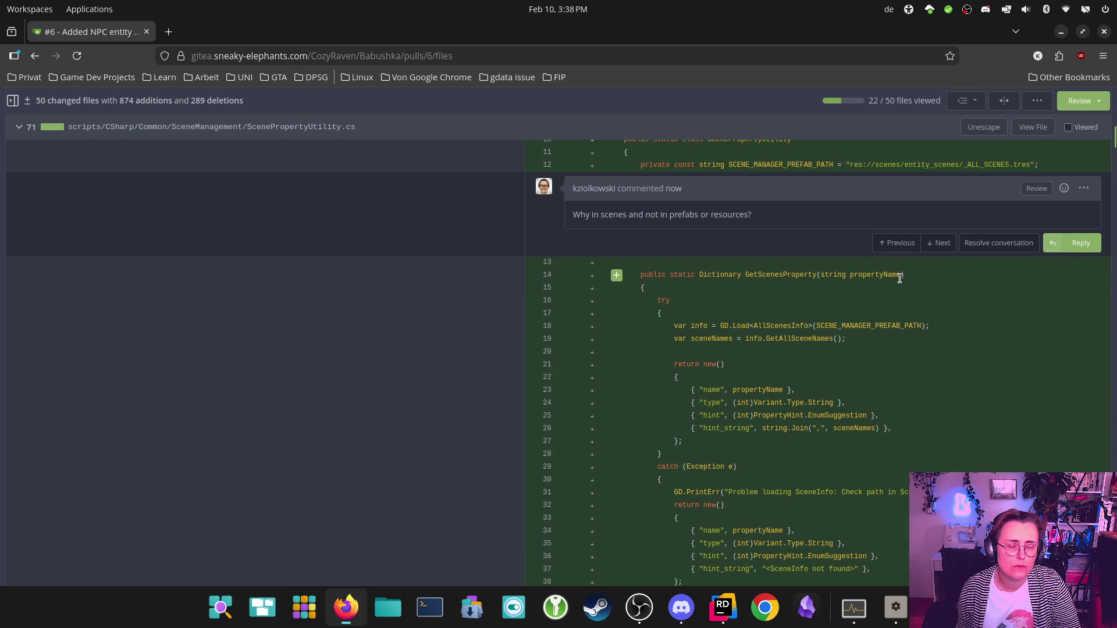
scroll(900, 278, down, 8)
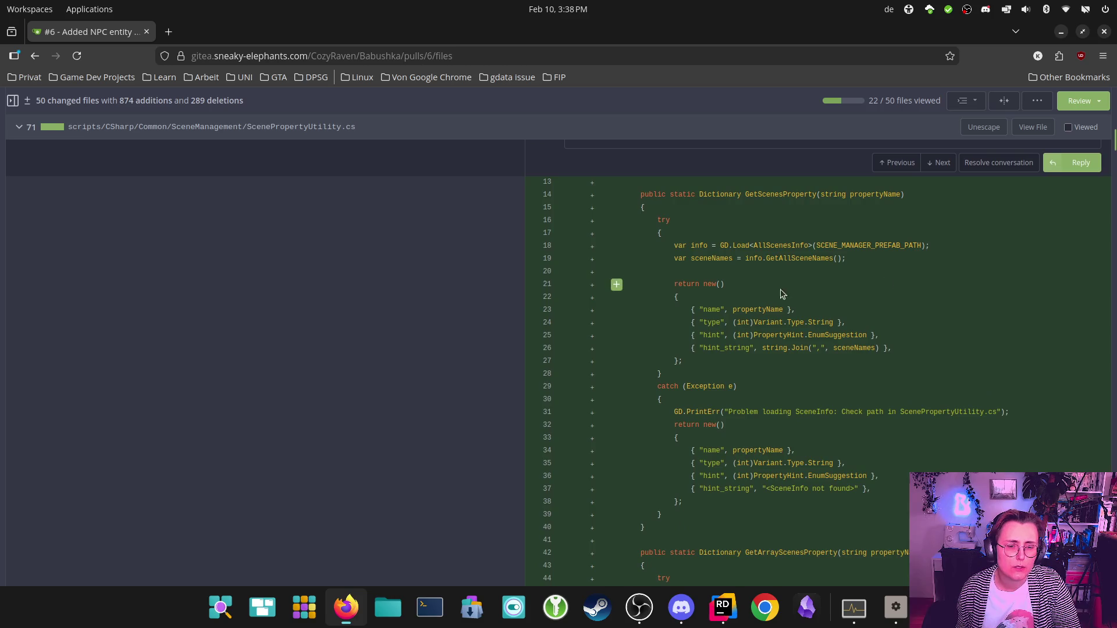
scroll(755, 415, up, 10)
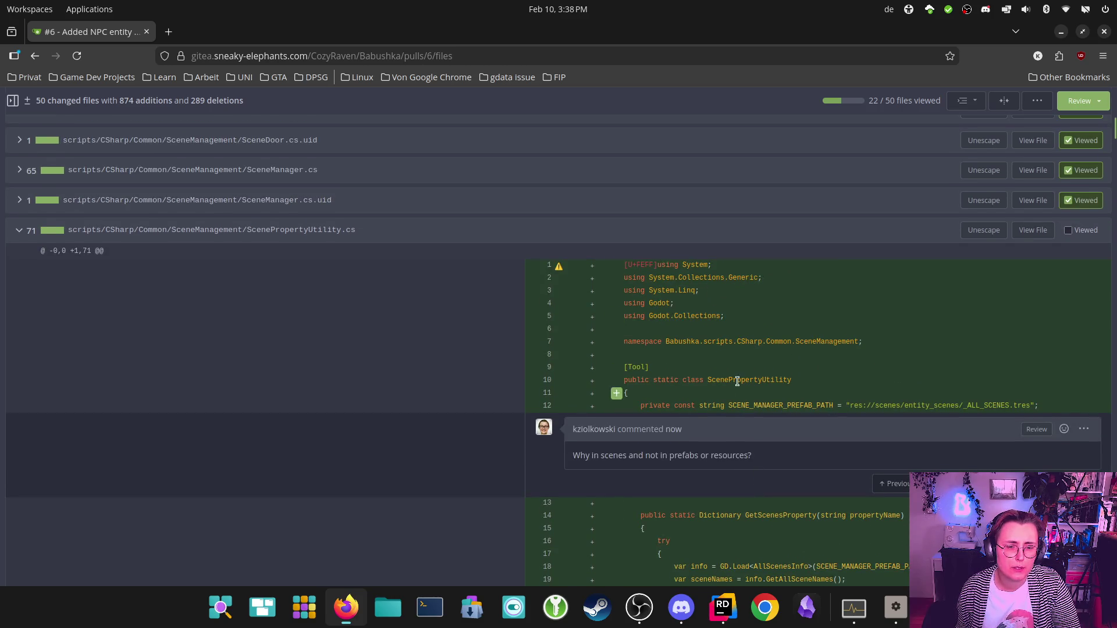
scroll(773, 369, down, 10)
scroll(859, 391, down, 5)
scroll(889, 394, down, 3)
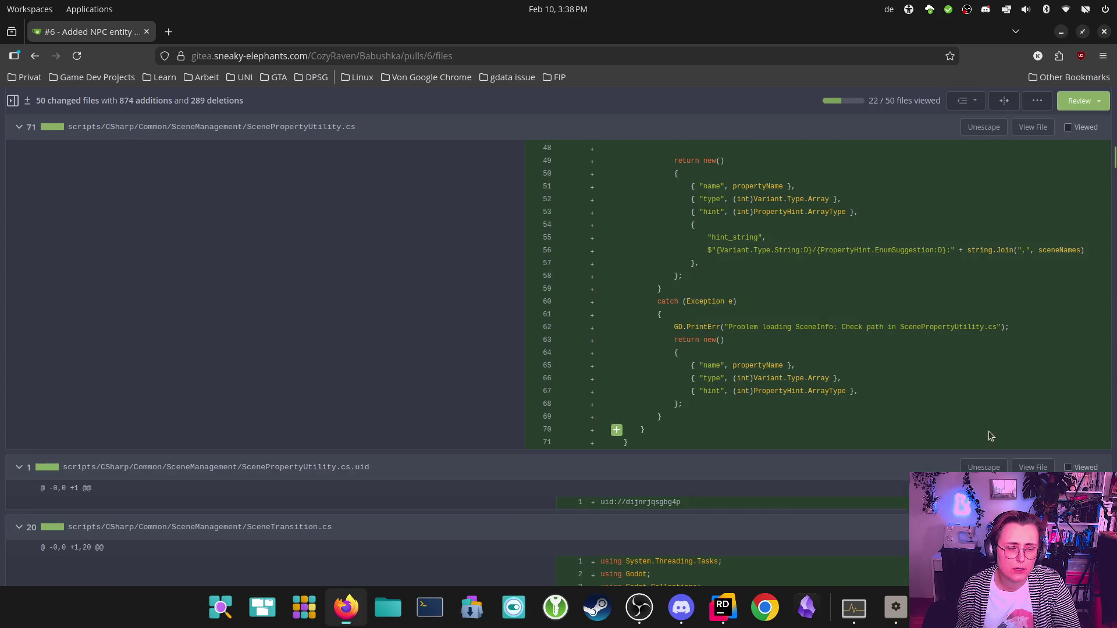
scroll(989, 431, up, 10)
scroll(1042, 340, up, 5)
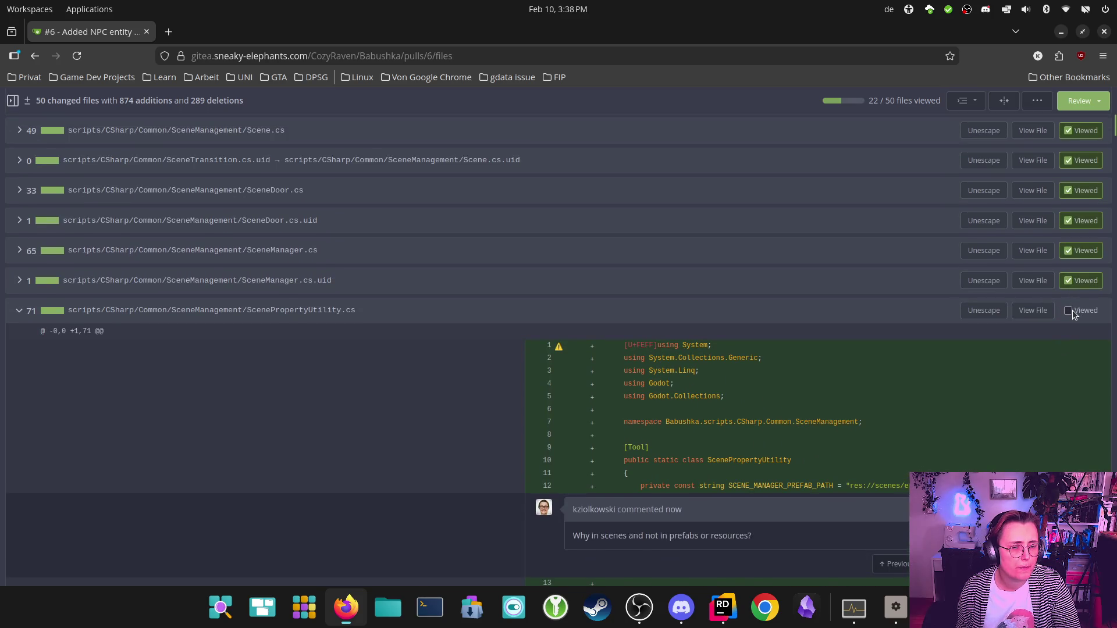
click(1069, 310)
click(1064, 343)
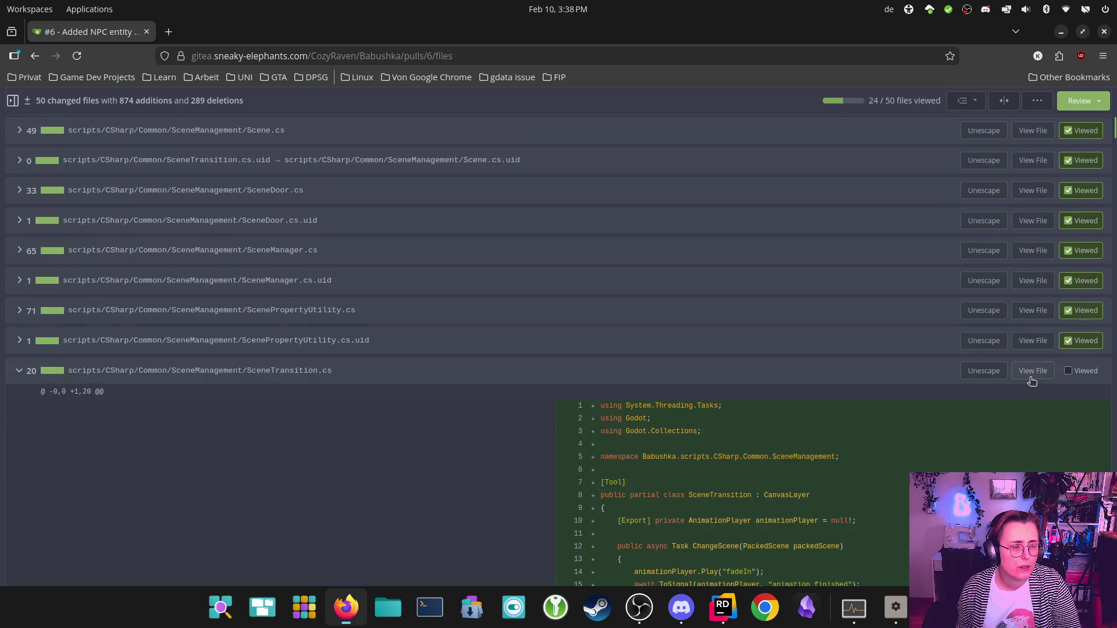
scroll(1033, 381, down, 5)
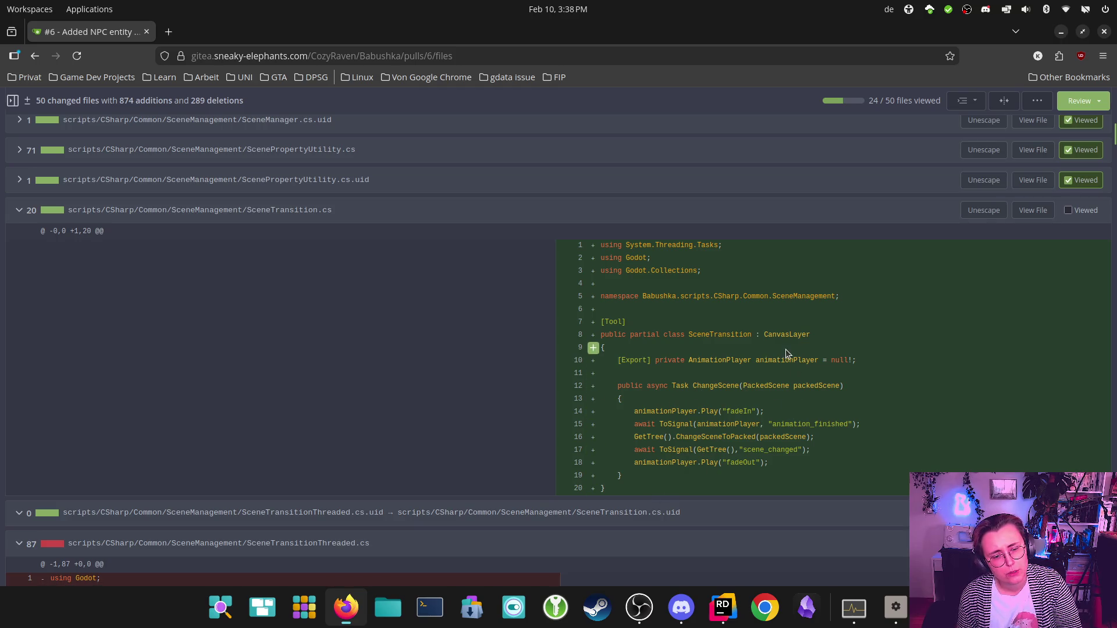
scroll(913, 385, down, 4)
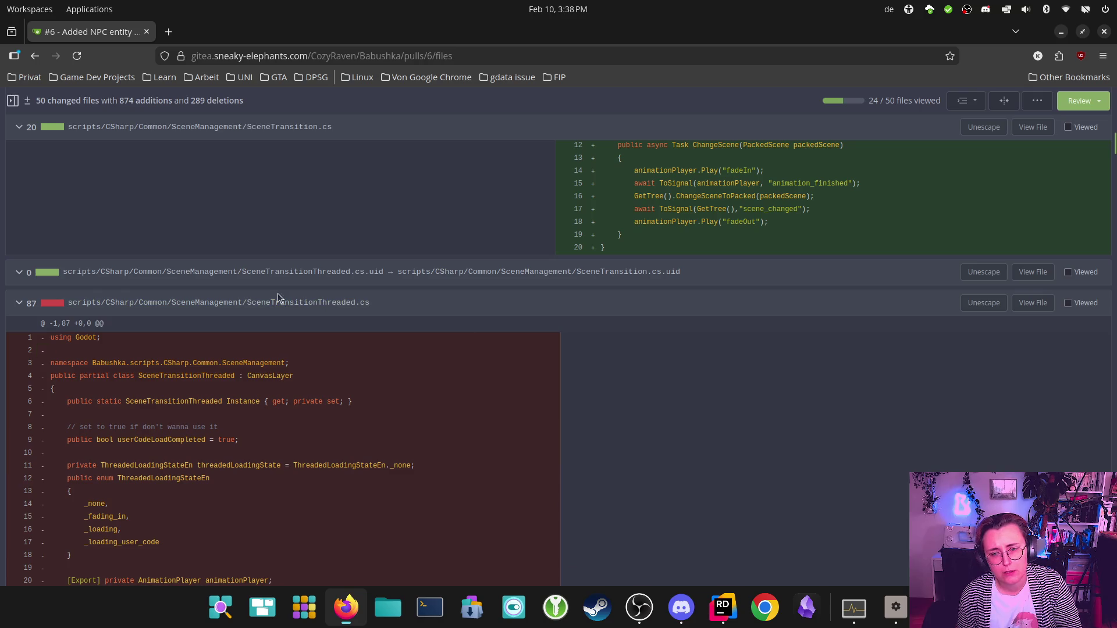
scroll(931, 278, up, 5)
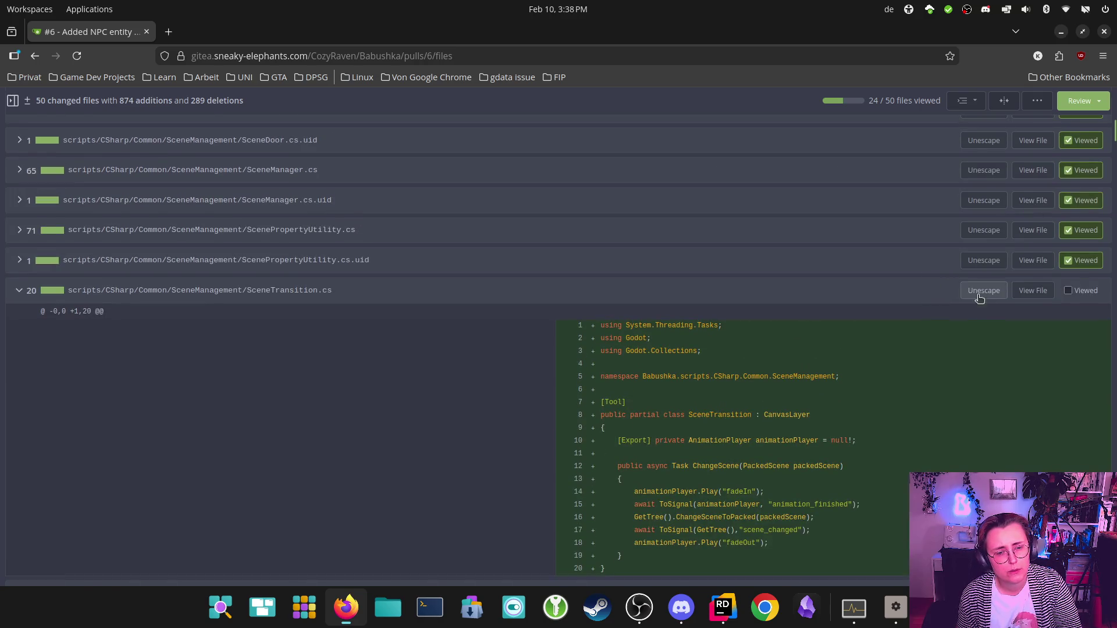
scroll(987, 313, down, 1)
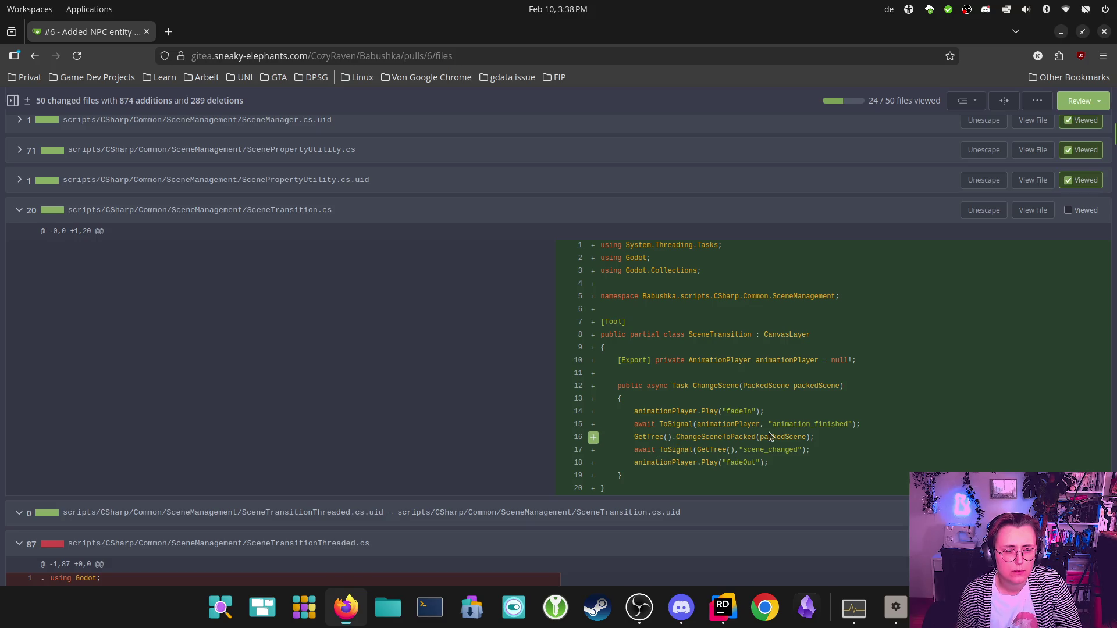
scroll(666, 455, down, 2)
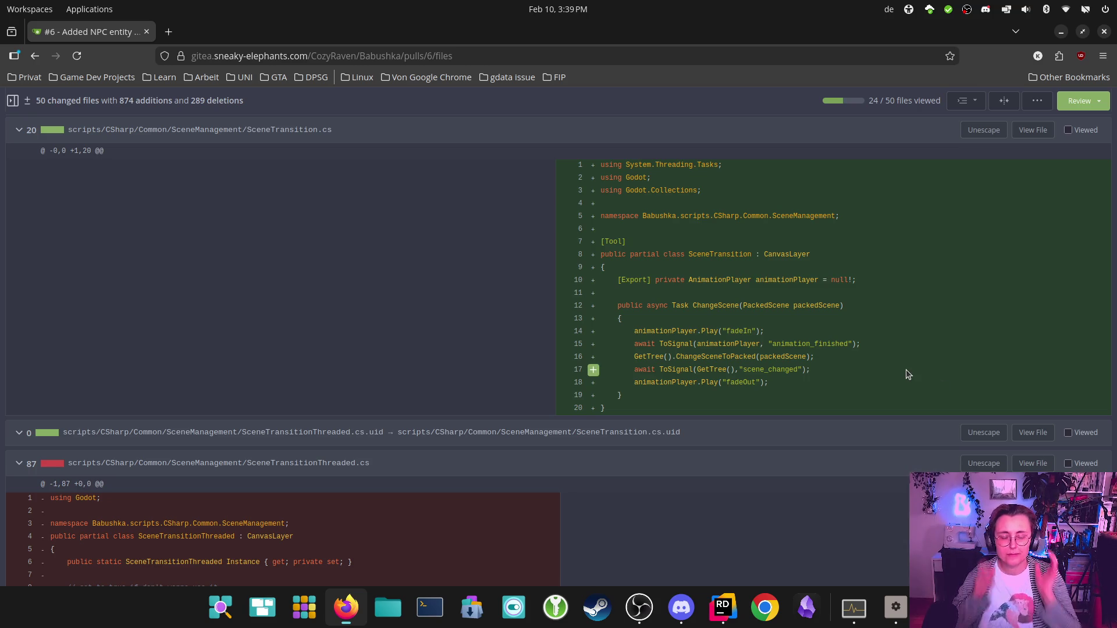
scroll(881, 338, down, 2)
scroll(881, 337, up, 2)
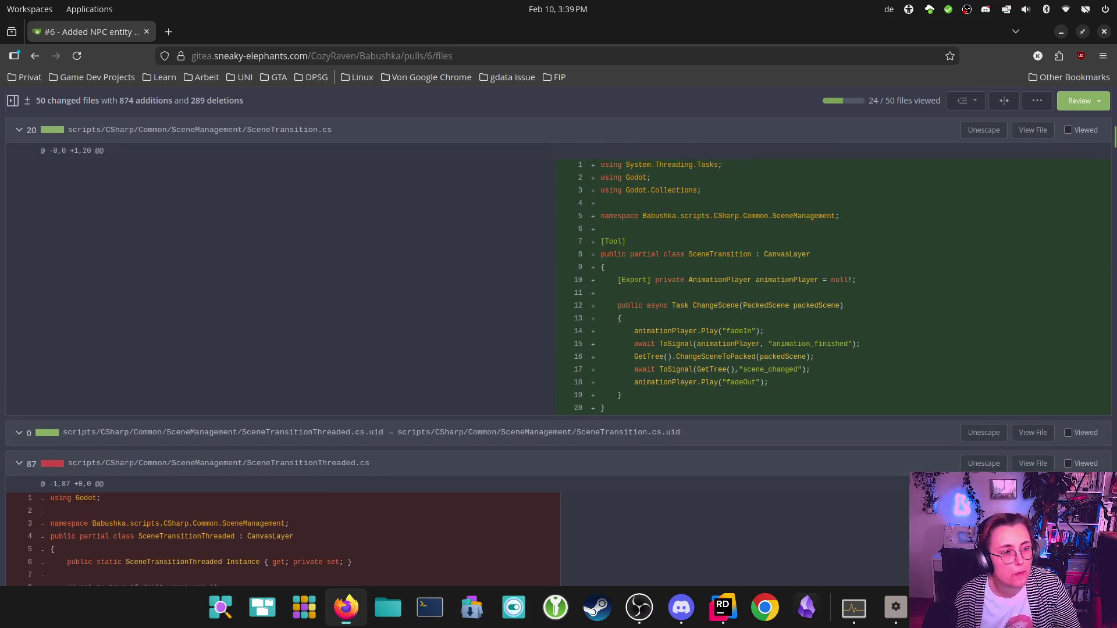
scroll(1100, 251, up, 5)
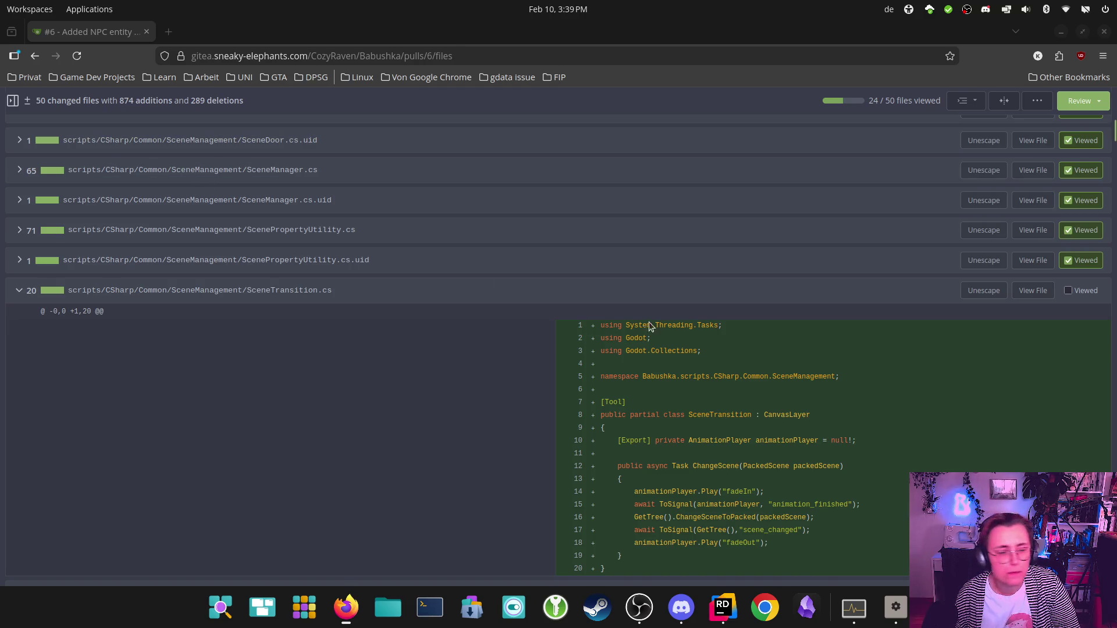
Step: Mark SceneTransition.cs, both SceneTransitionThreaded files, old Common SceneTransition.cs, and FreeOnReady.cs and .uid as viewed
click(1068, 293)
scroll(1068, 298, down, 2)
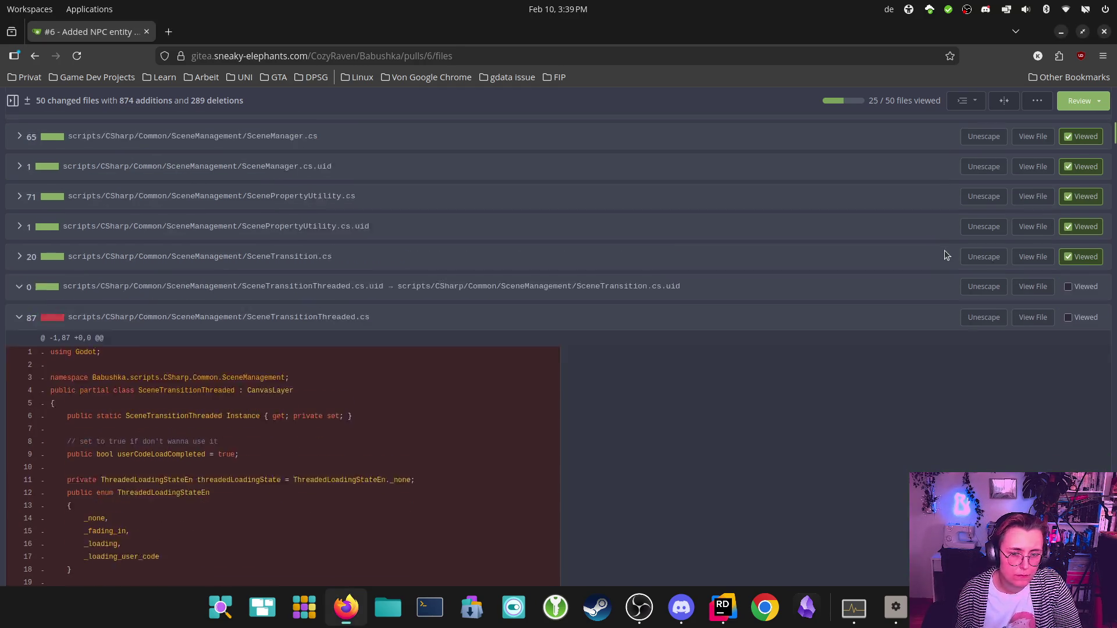
click(1068, 241)
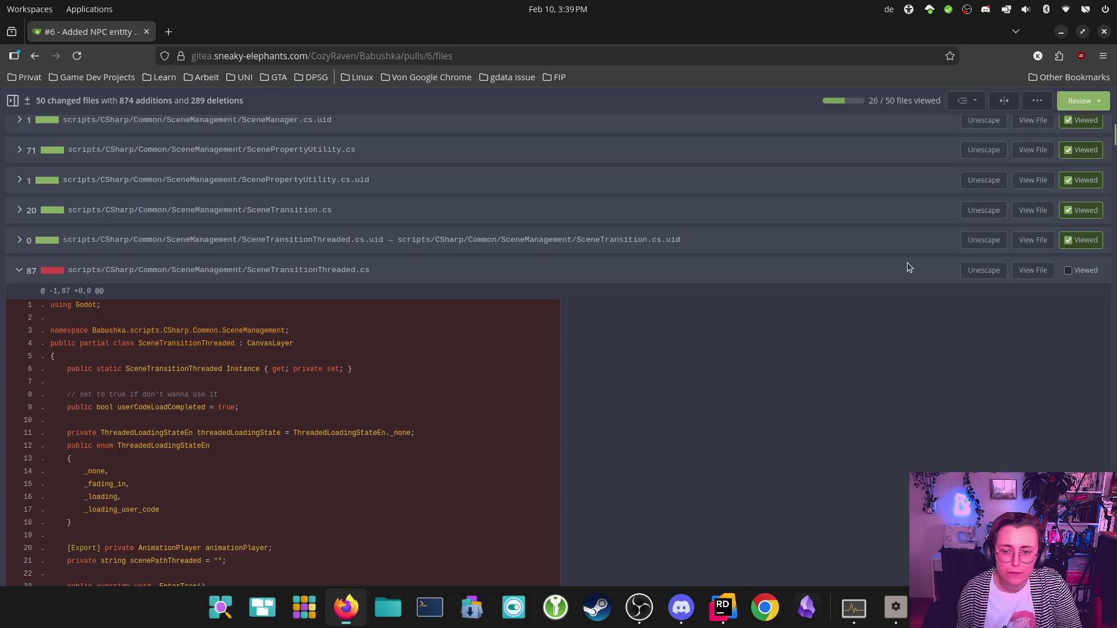
click(1068, 271)
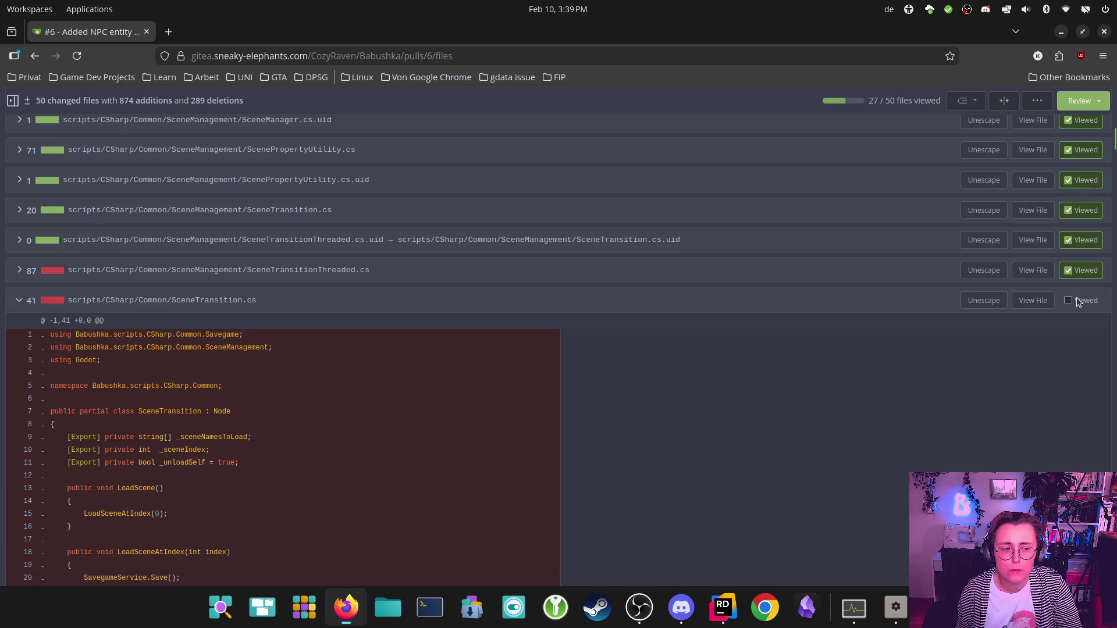
scroll(873, 279, down, 5)
scroll(844, 275, up, 5)
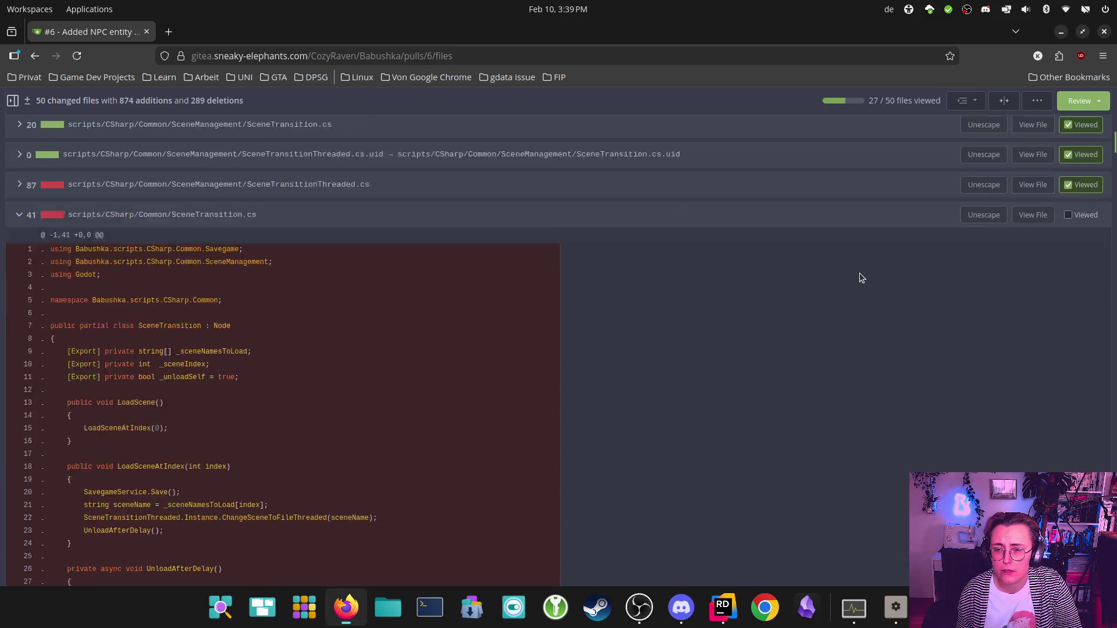
click(1068, 300)
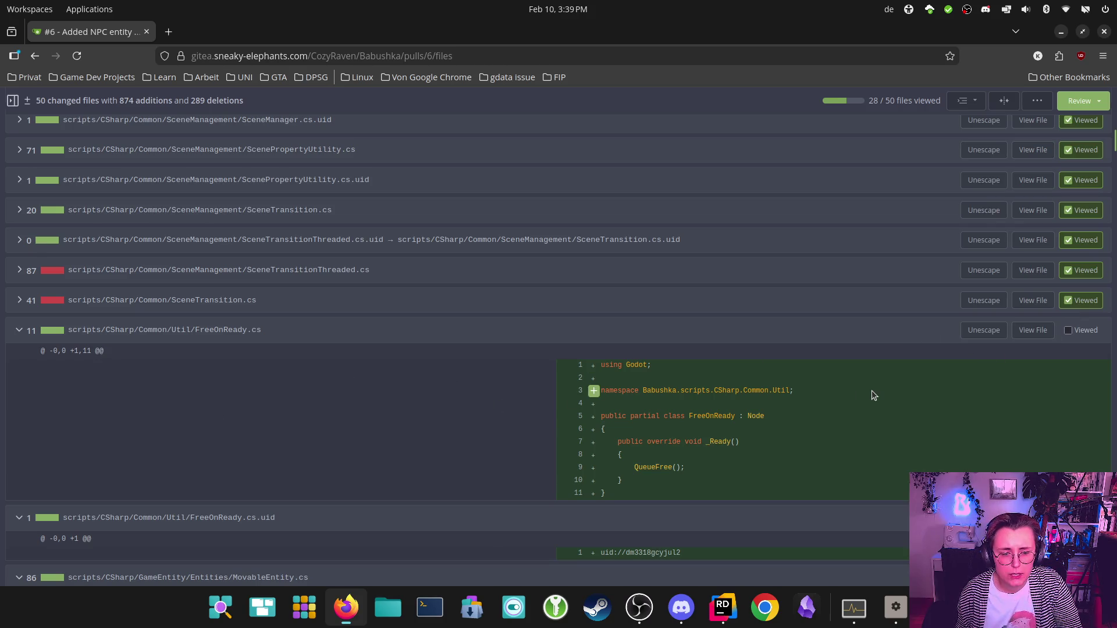
click(1070, 330)
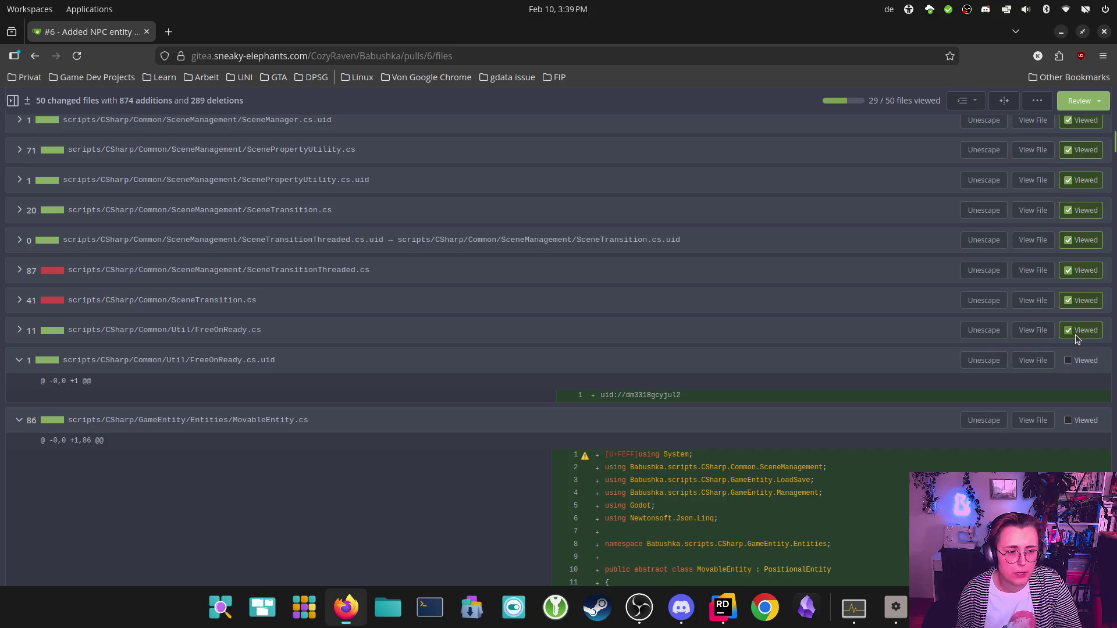
click(1068, 361)
scroll(920, 367, down, 5)
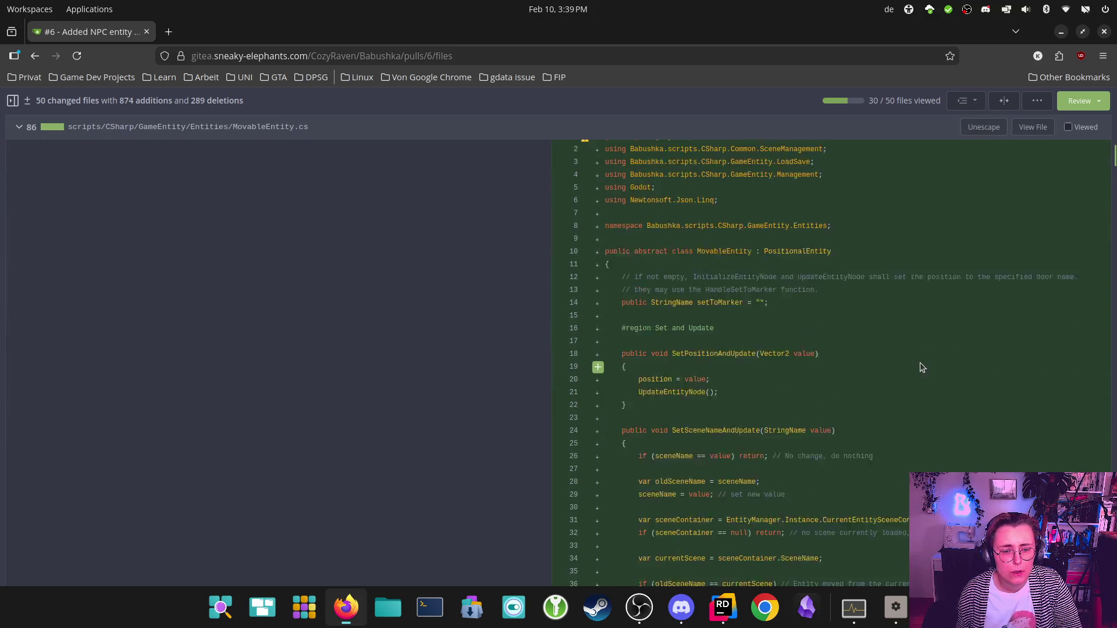
scroll(862, 310, up, 4)
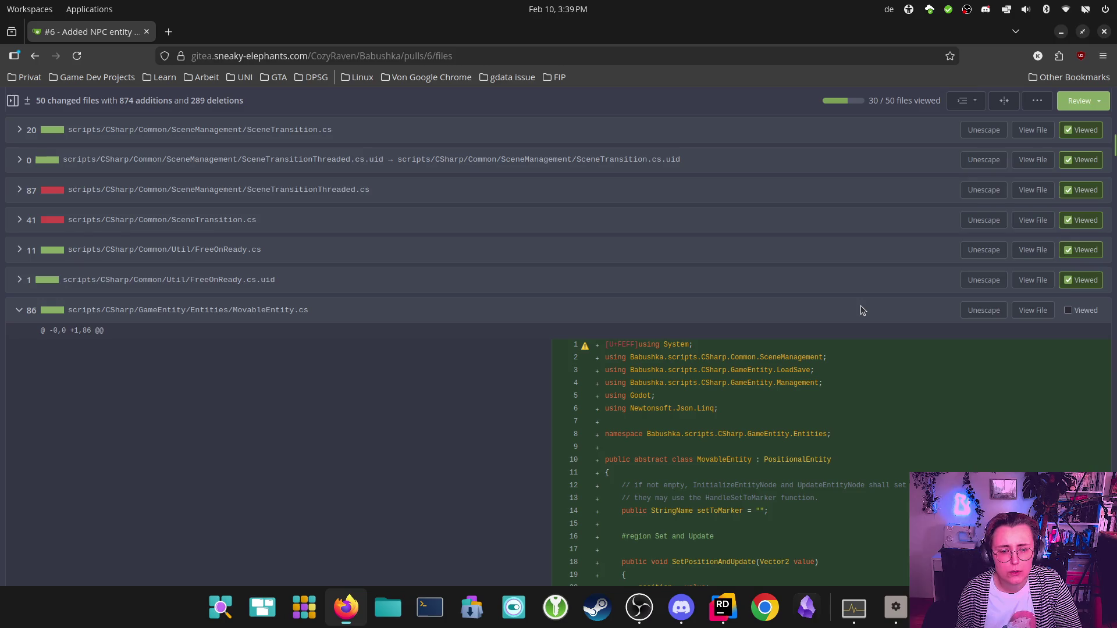
scroll(862, 310, down, 1)
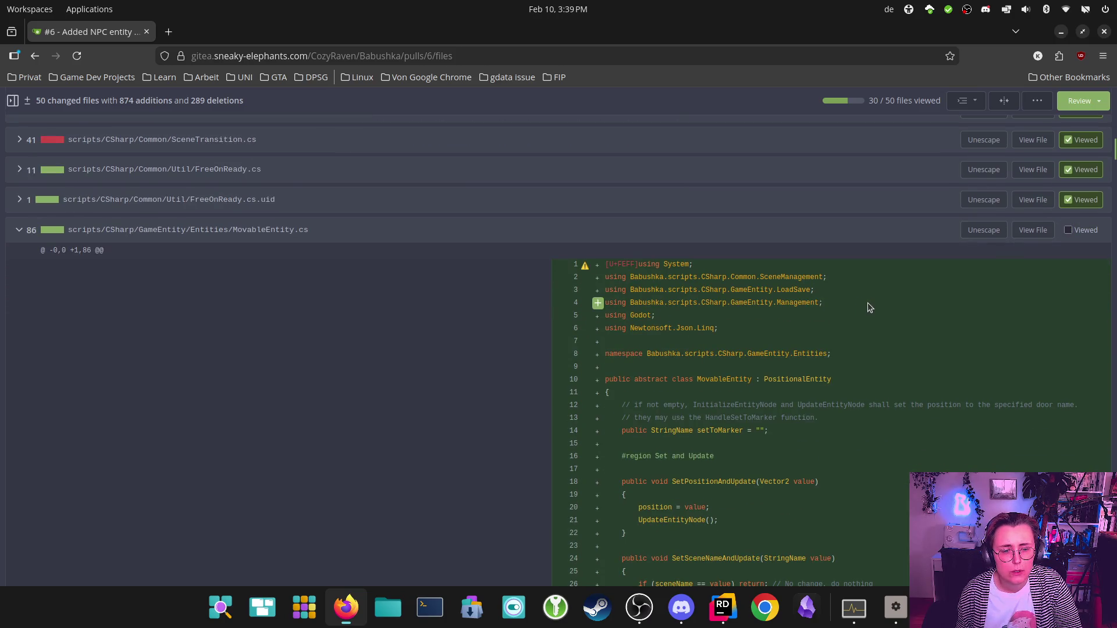
scroll(983, 316, down, 3)
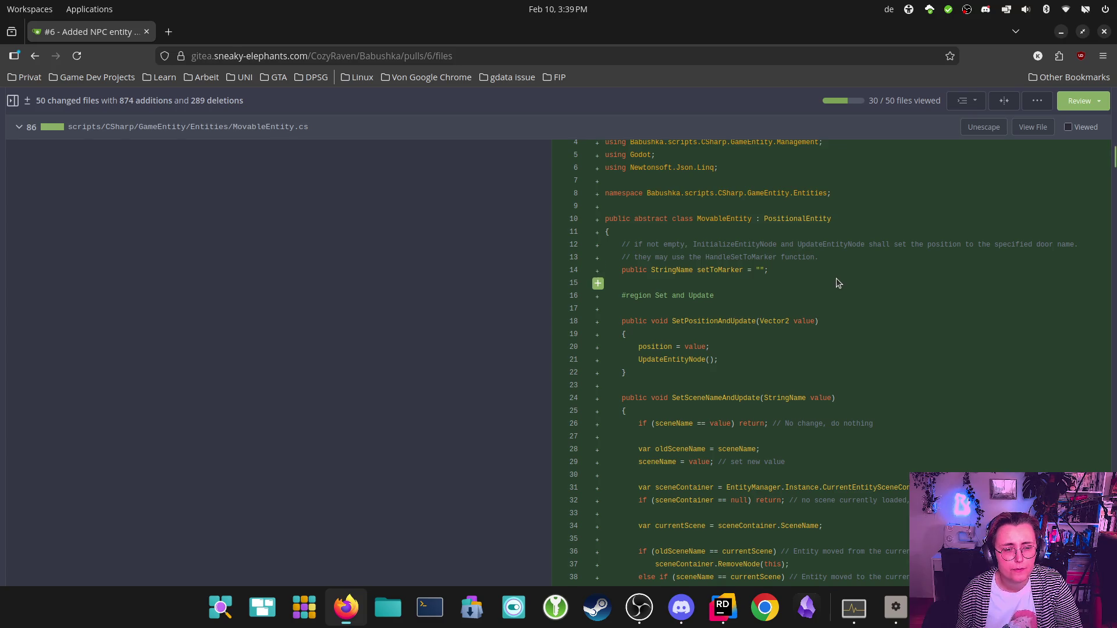
scroll(836, 278, down, 2)
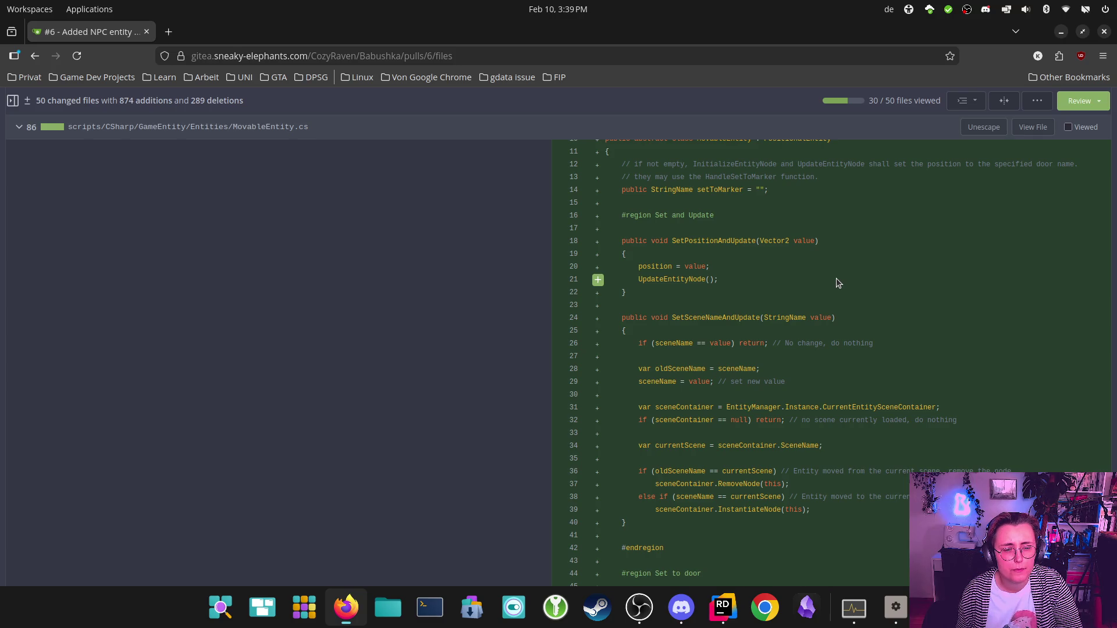
scroll(838, 284, down, 2)
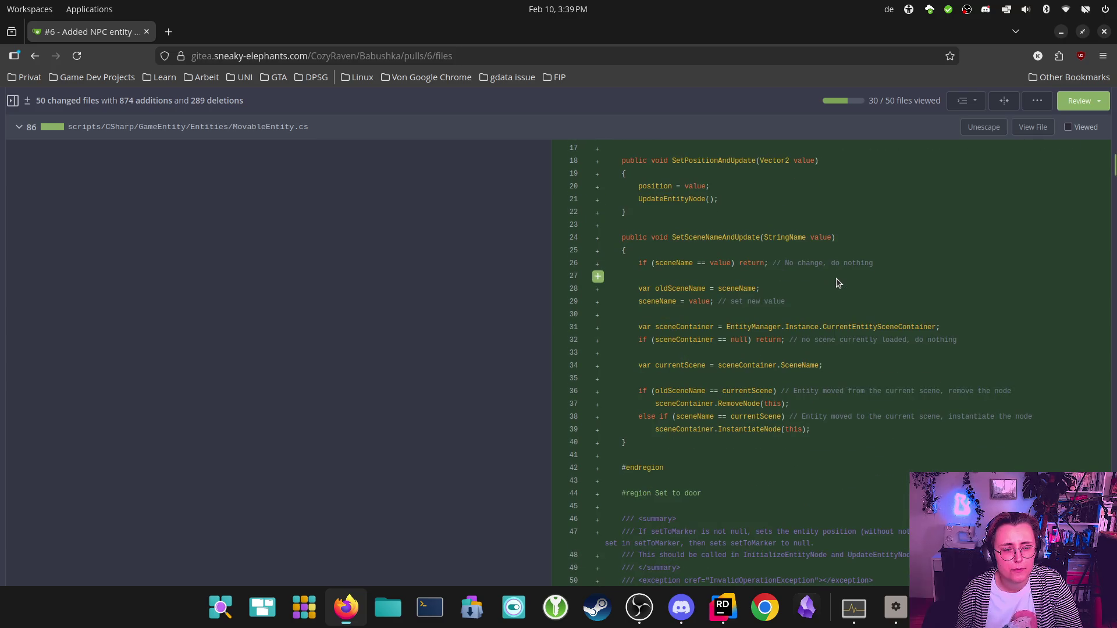
scroll(838, 284, down, 2)
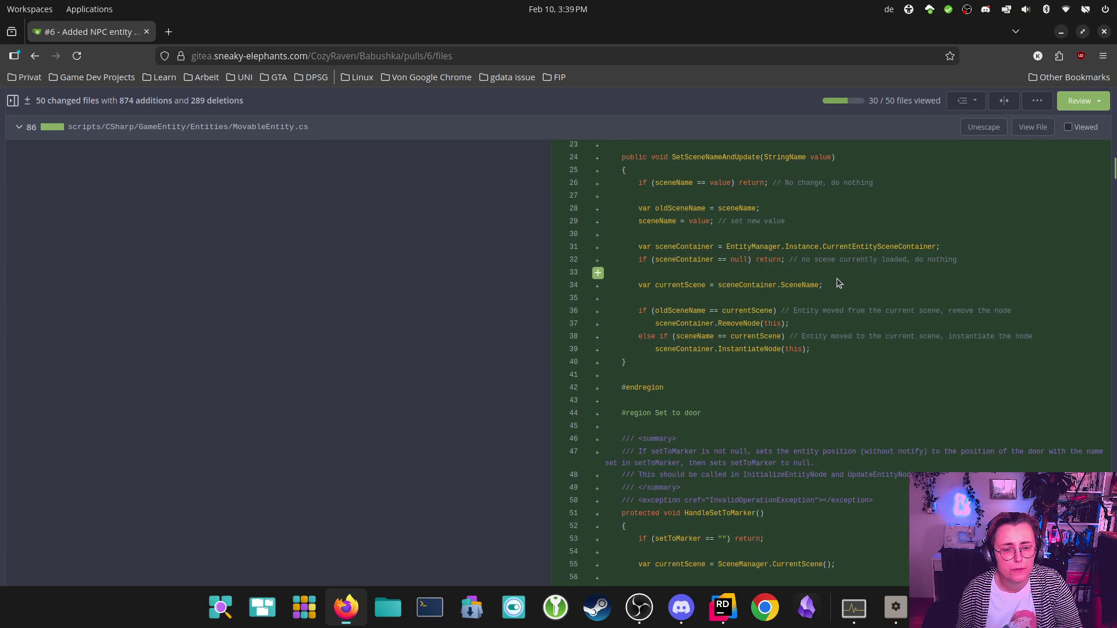
scroll(838, 283, down, 4)
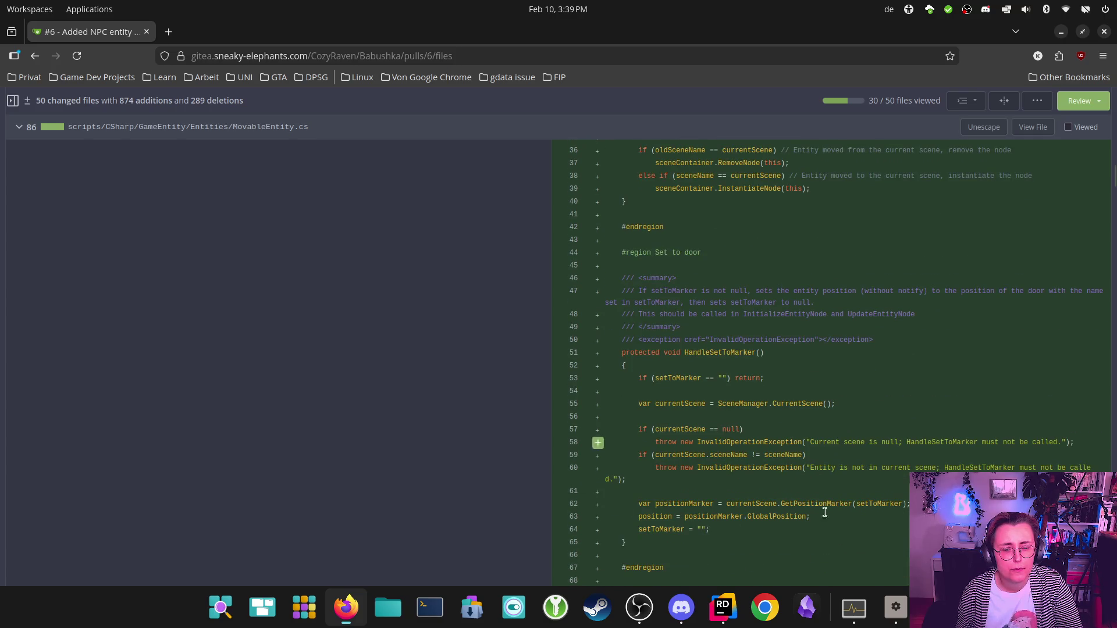
scroll(857, 487, up, 6)
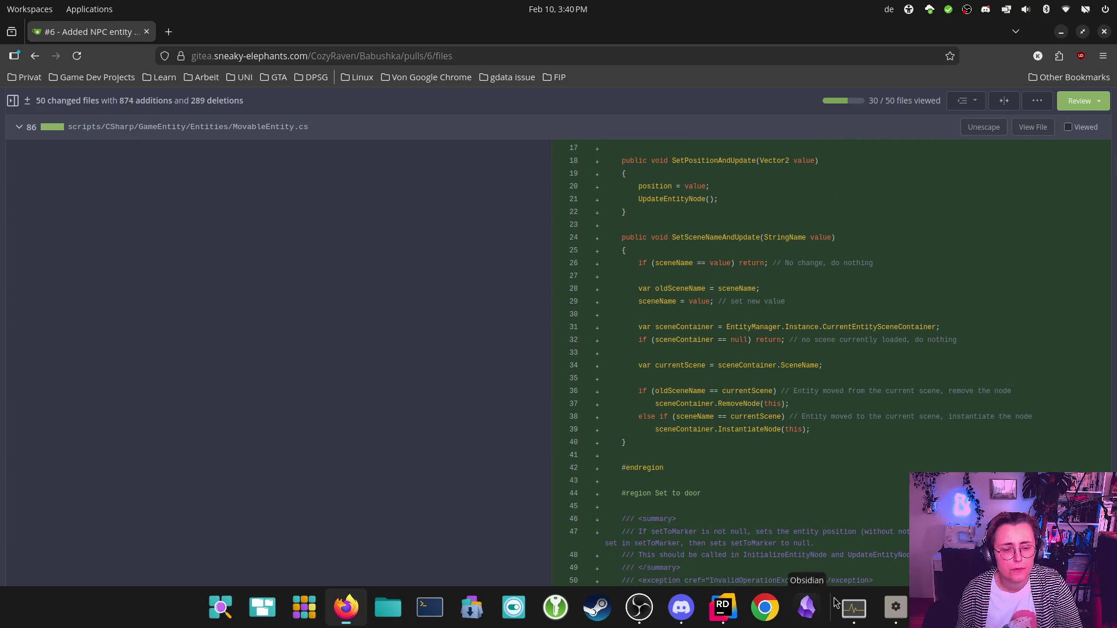
click(899, 608)
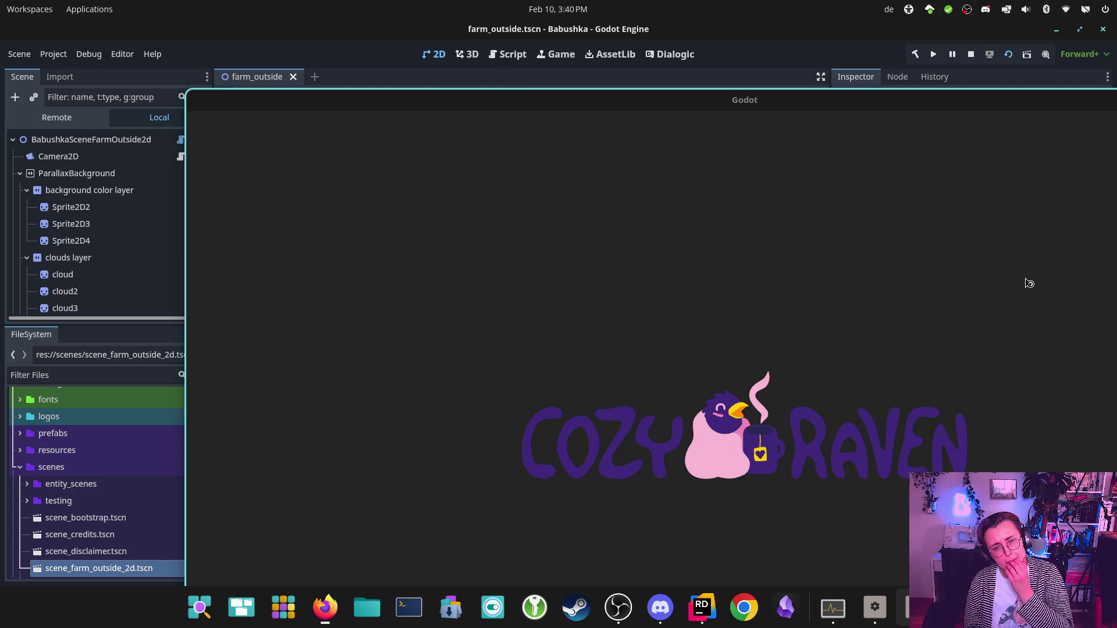
Step: Reposition the game window and walk the player down, left, then up-right past Yeli toward the fence
mouse_move(937, 108)
mouse_down()
mouse_move(880, 134)
mouse_move(782, 2)
mouse_up()
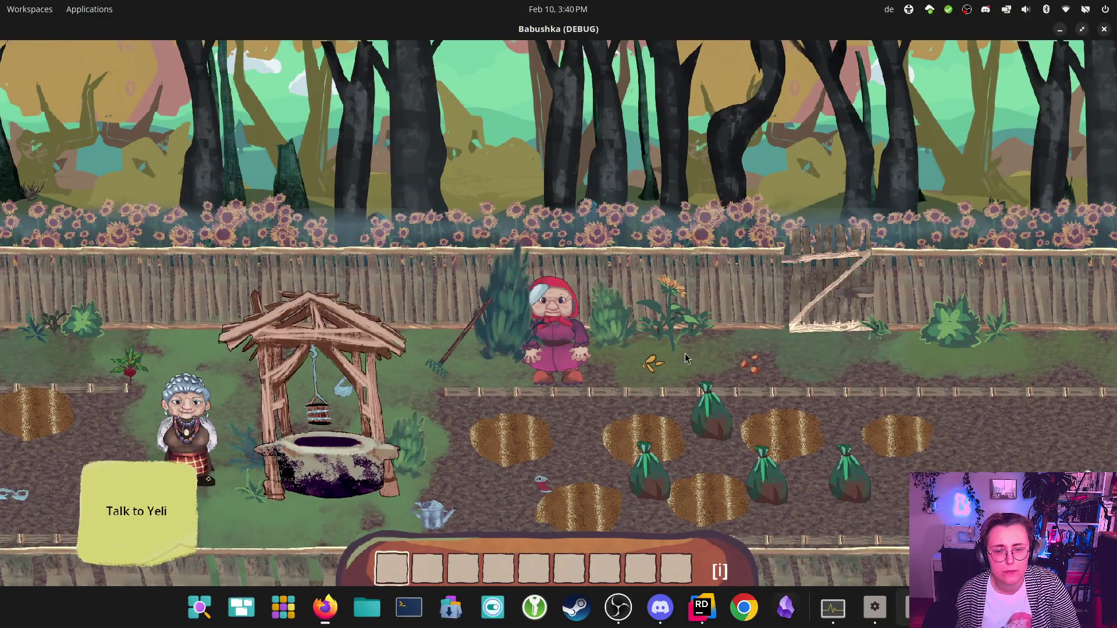
key(s)
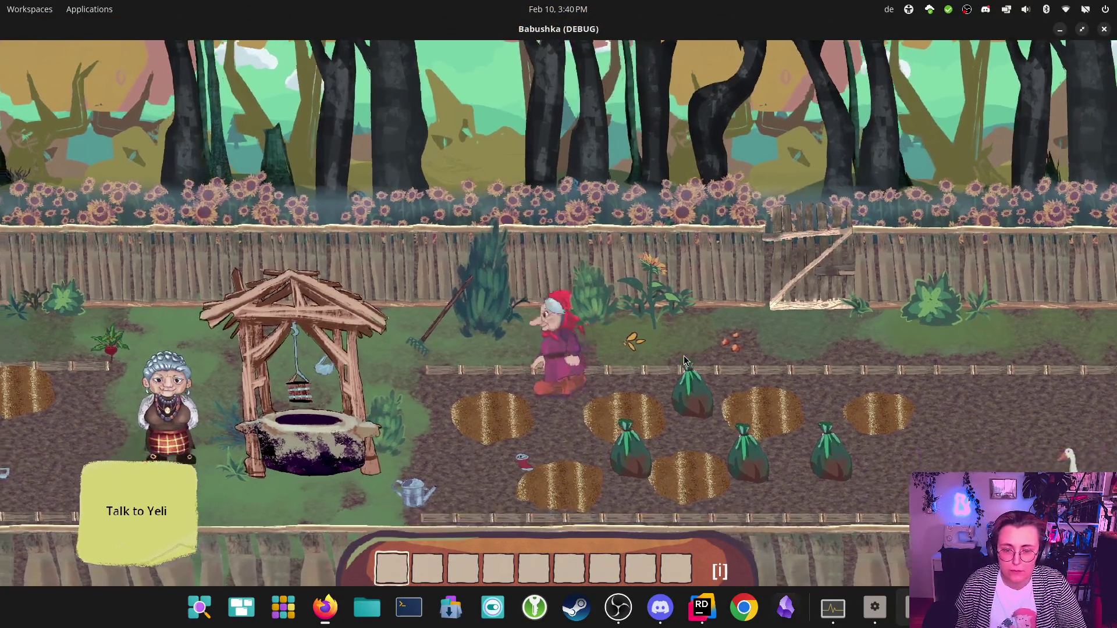
key(a)
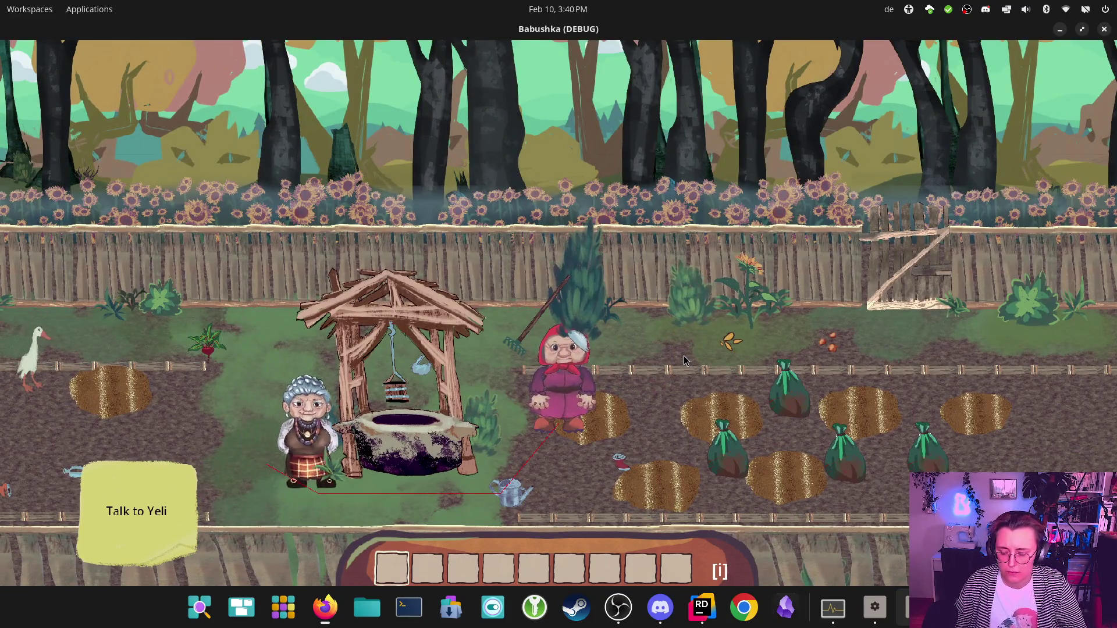
key(d)
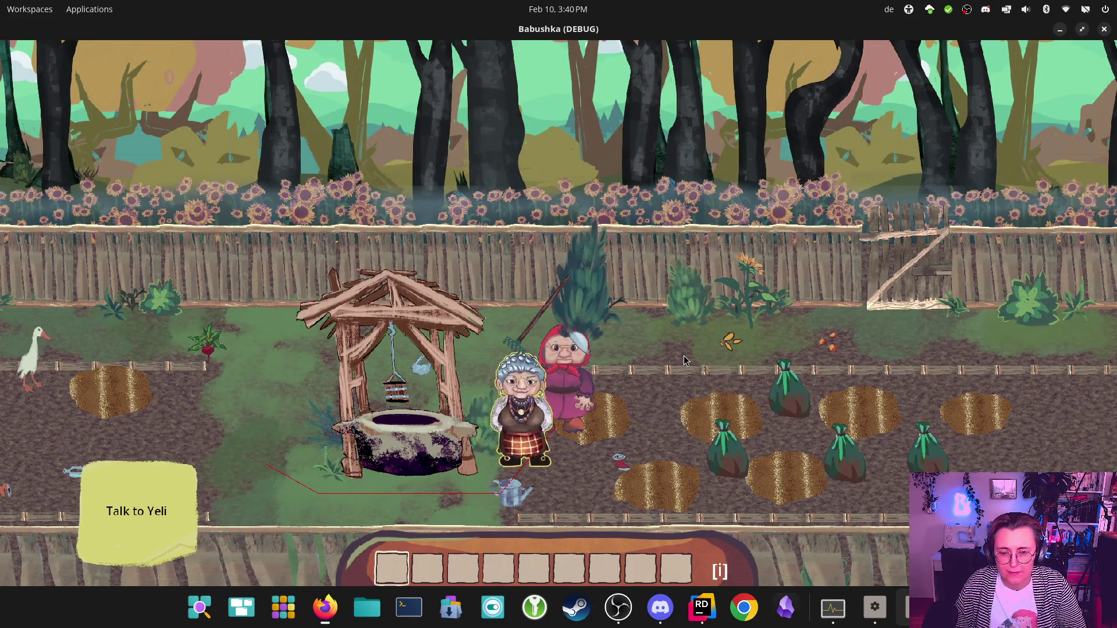
key(w)
key(d)
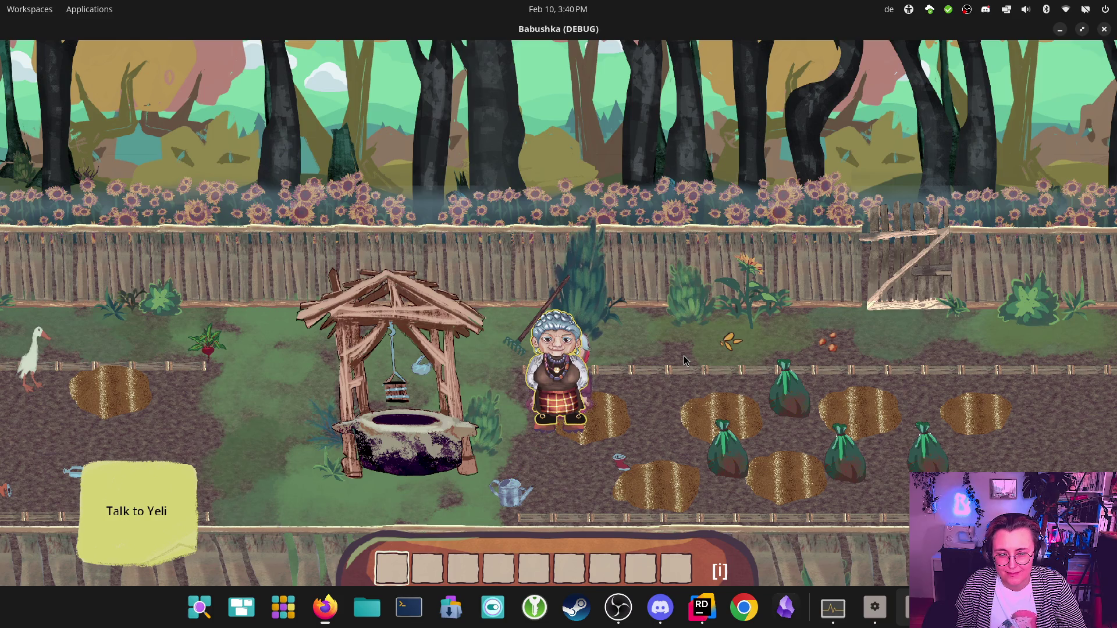
key(w)
key(d)
Step: Walk the player back to Yeli, down below and left past the well, then right again
key(s)
key(a)
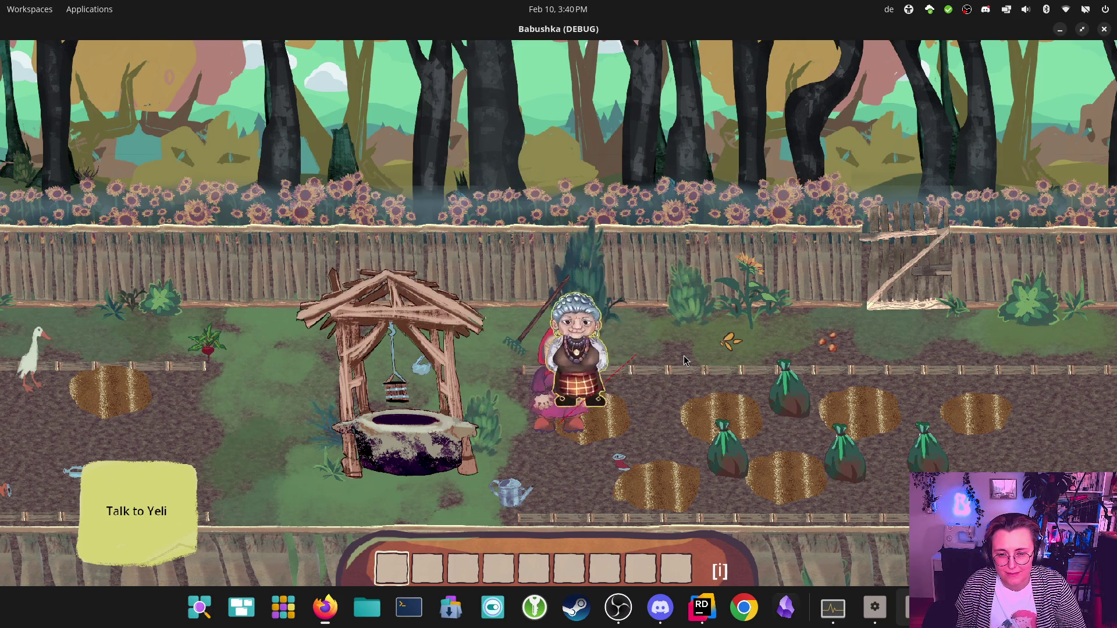
key(s)
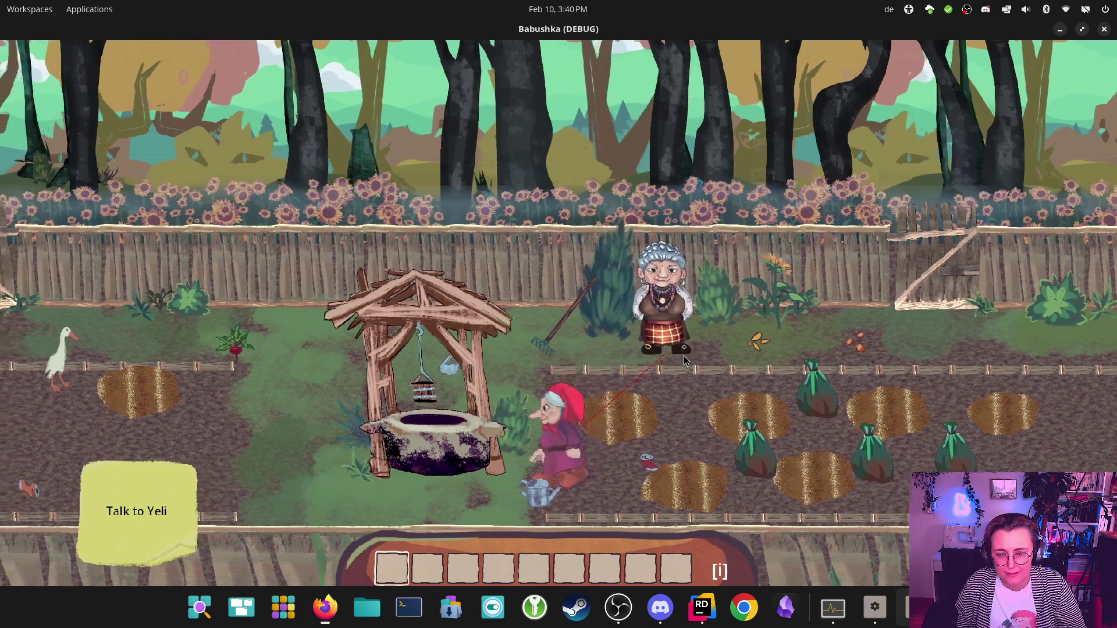
key(a)
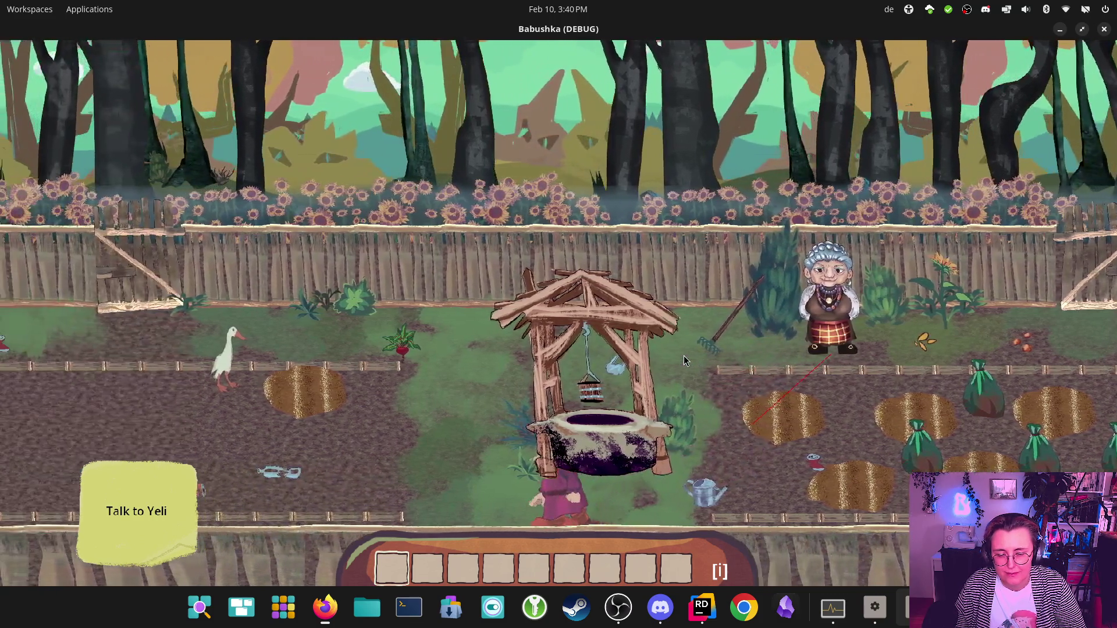
key(w)
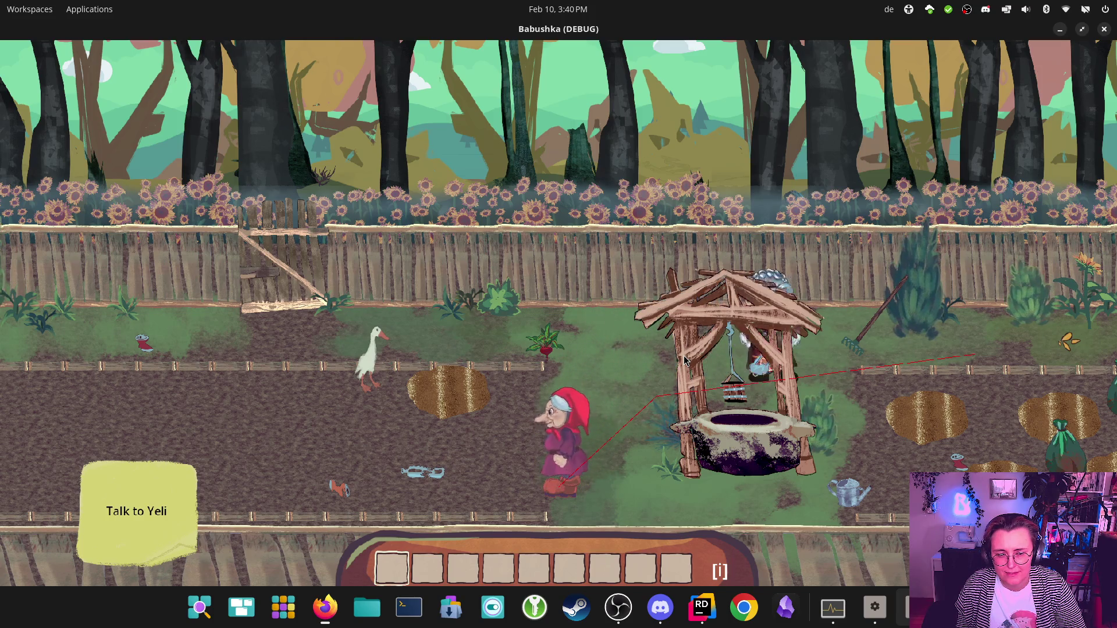
key(d)
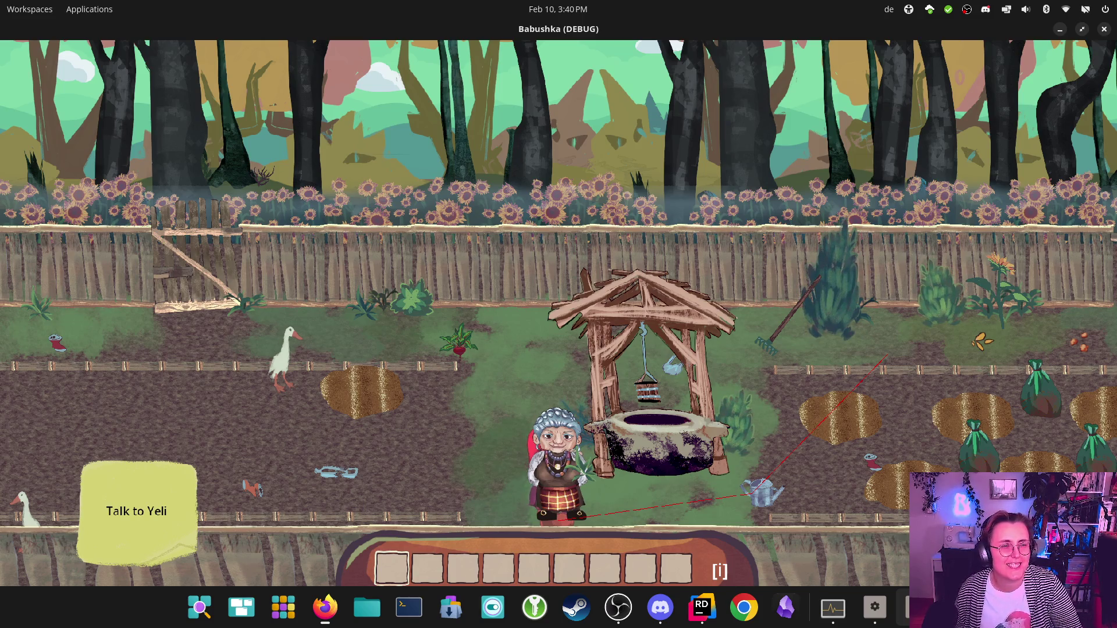
Step: Close the running game and return to the pull request page in the browser
click(1104, 30)
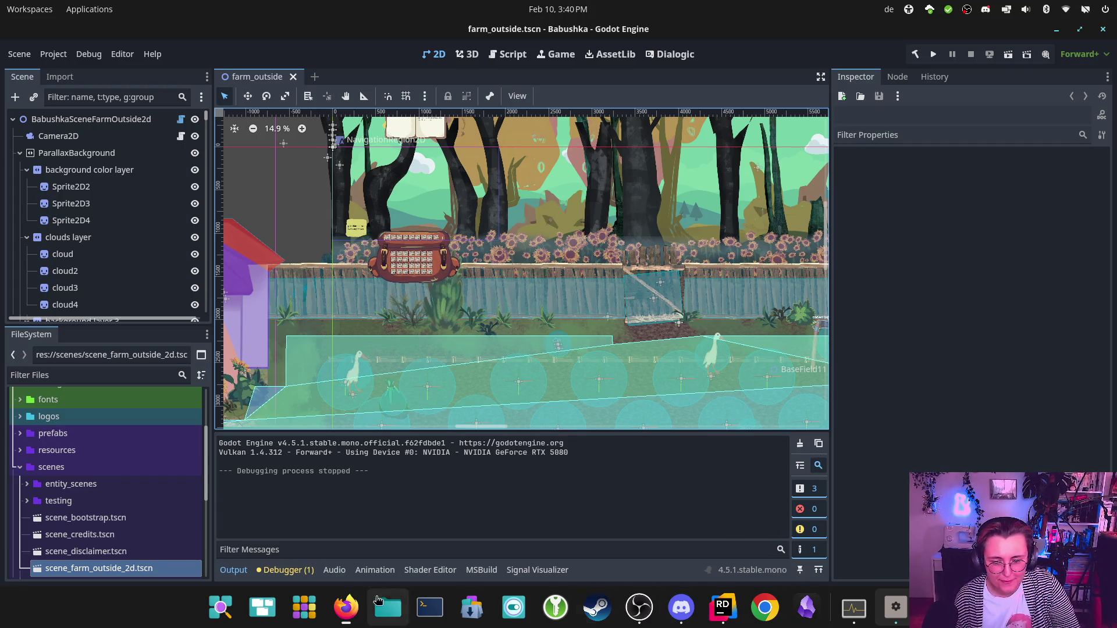
mouse_move(346, 607)
click(399, 527)
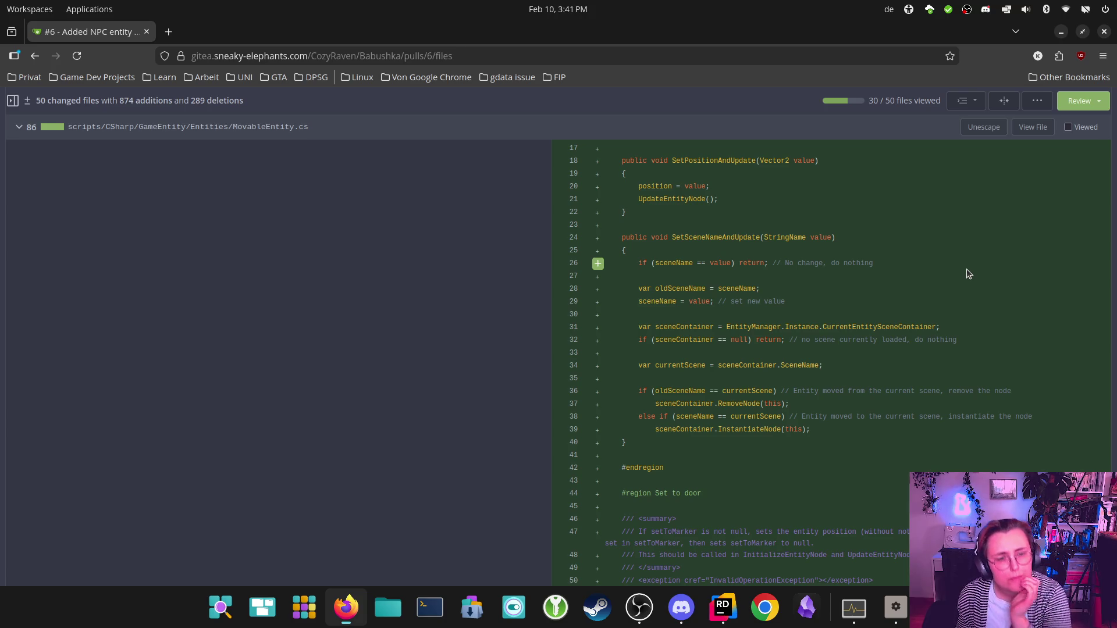
Step: Scroll down MovableEntity.cs's diff to the HandleSetToMarker changes
scroll(921, 349, down, 3)
scroll(921, 349, down, 2)
scroll(918, 345, down, 2)
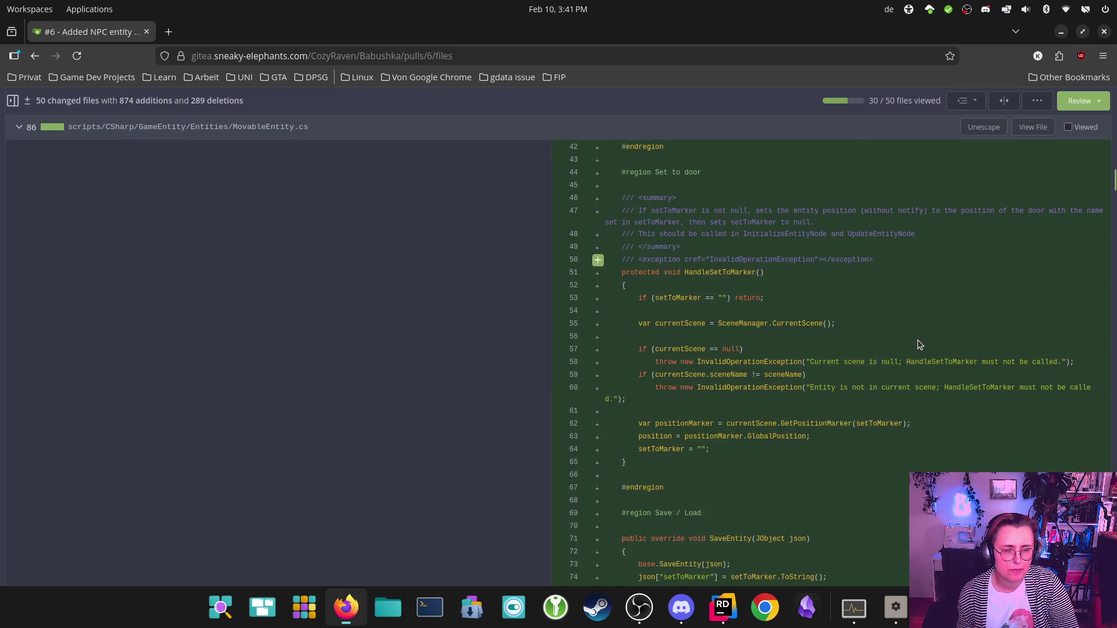
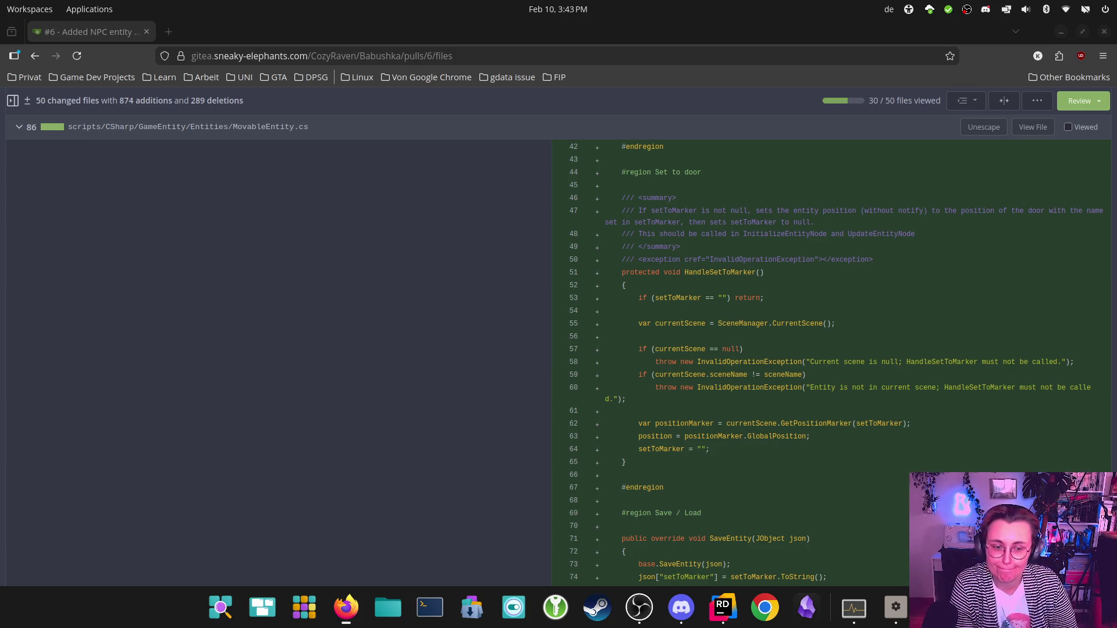
Step: Read through the MovableEntity.cs diff, then mark MovableEntity.cs and MovableEntity.cs.uid as viewed
scroll(937, 436, down, 5)
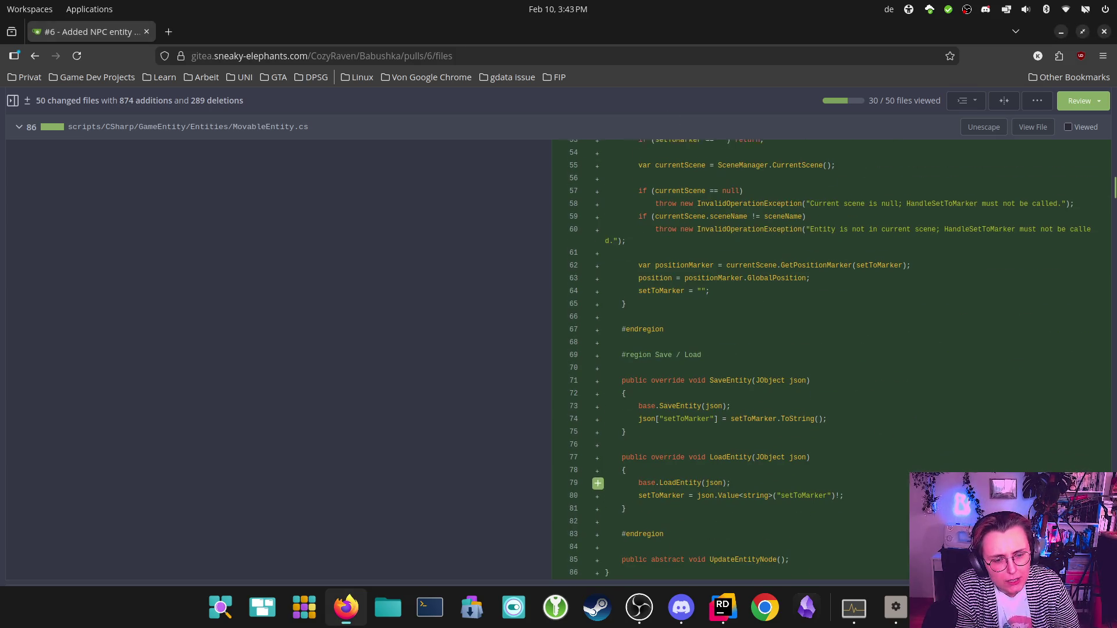
scroll(935, 427, down, 3)
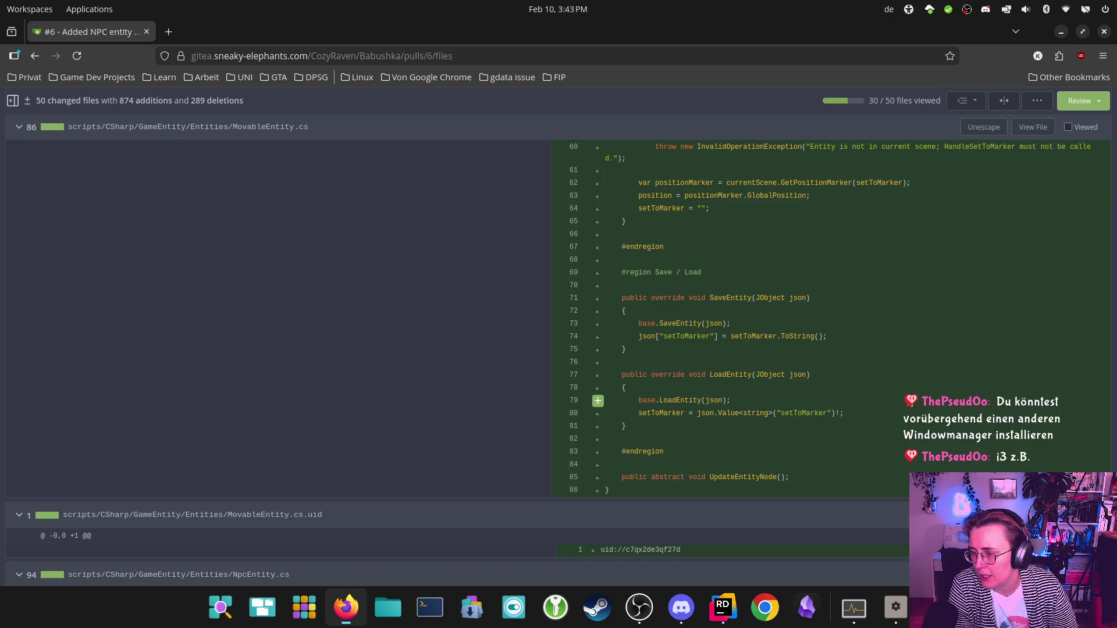
scroll(972, 344, up, 20)
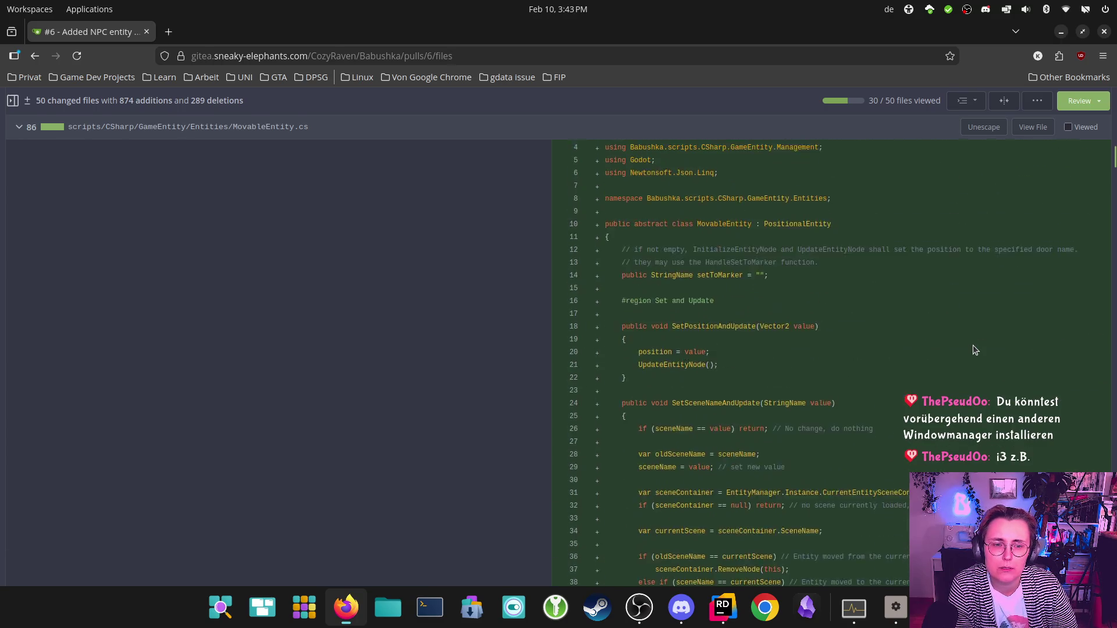
scroll(973, 350, up, 3)
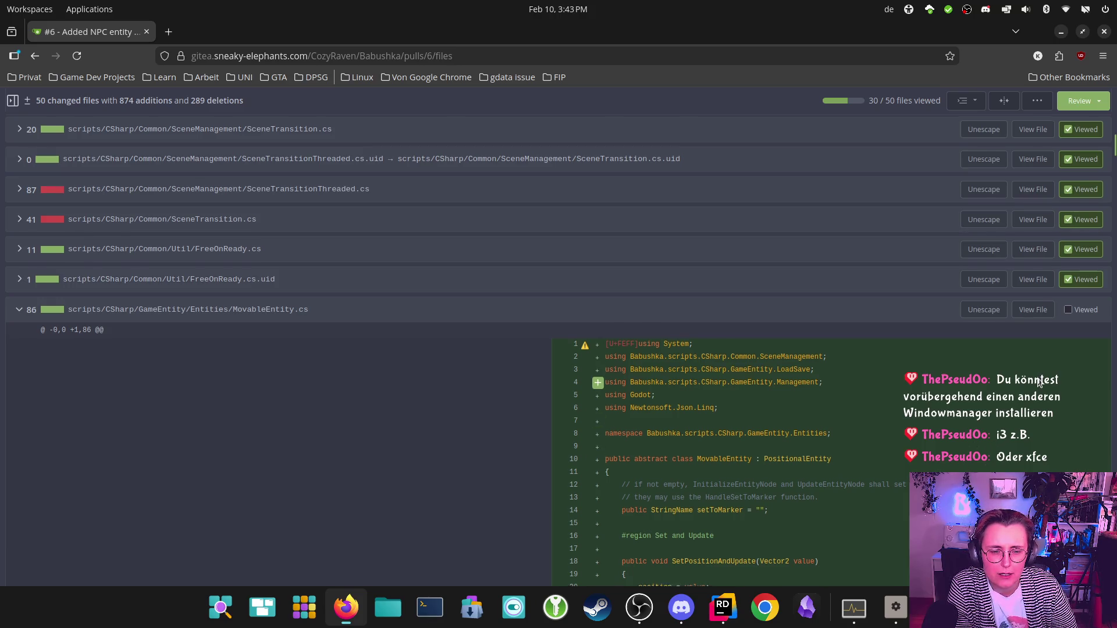
scroll(1039, 382, down, 5)
scroll(1038, 382, down, 3)
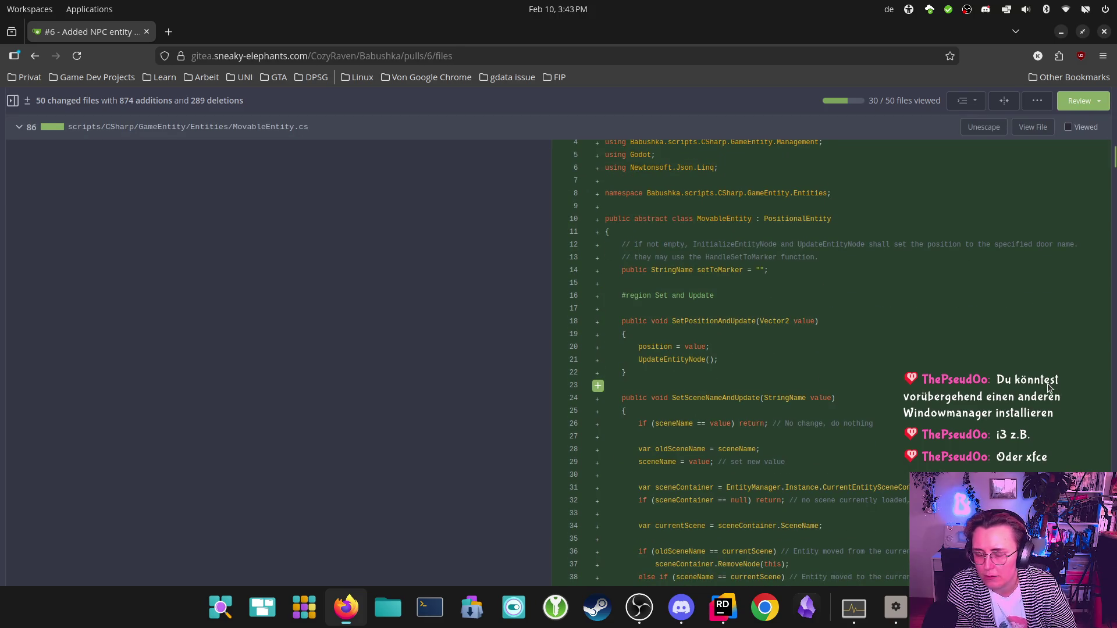
scroll(1051, 350, up, 5)
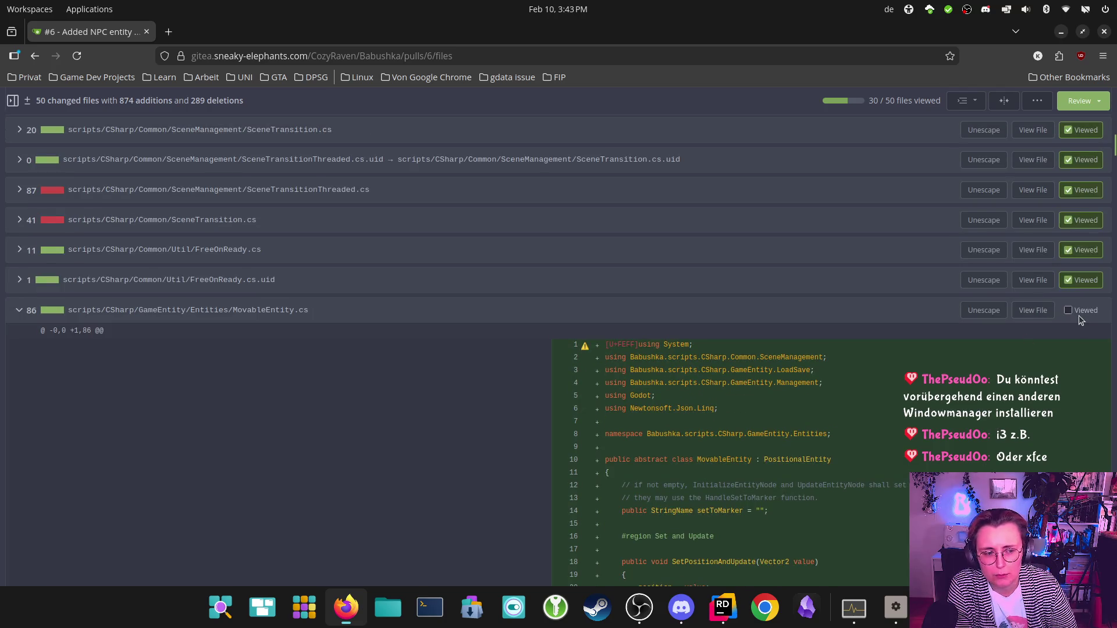
scroll(1069, 315, down, 15)
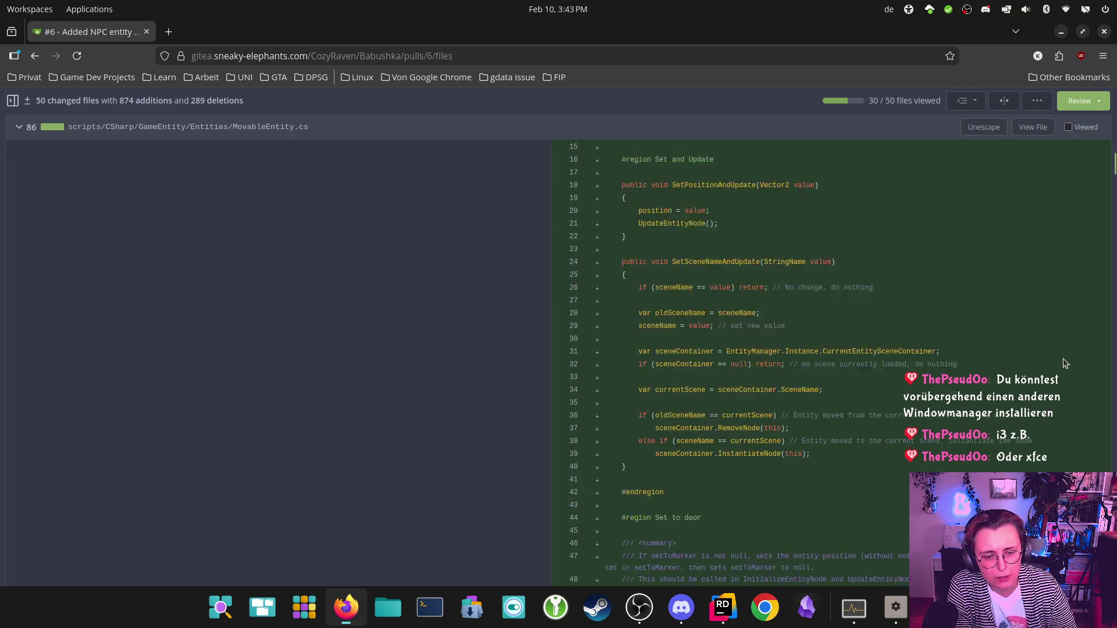
scroll(1062, 361, up, 15)
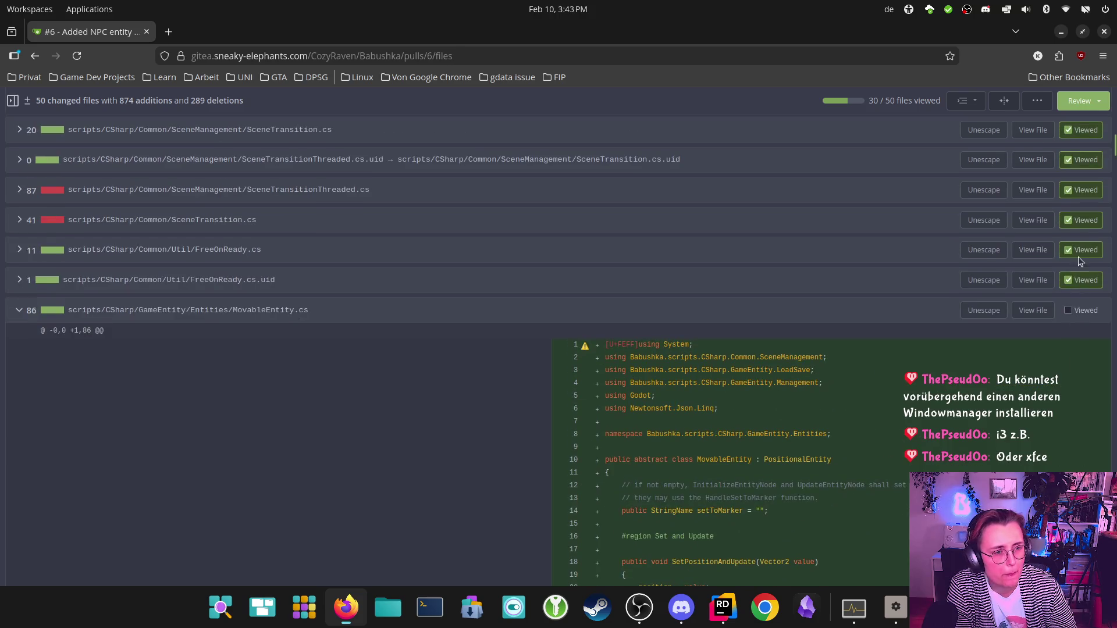
click(1074, 303)
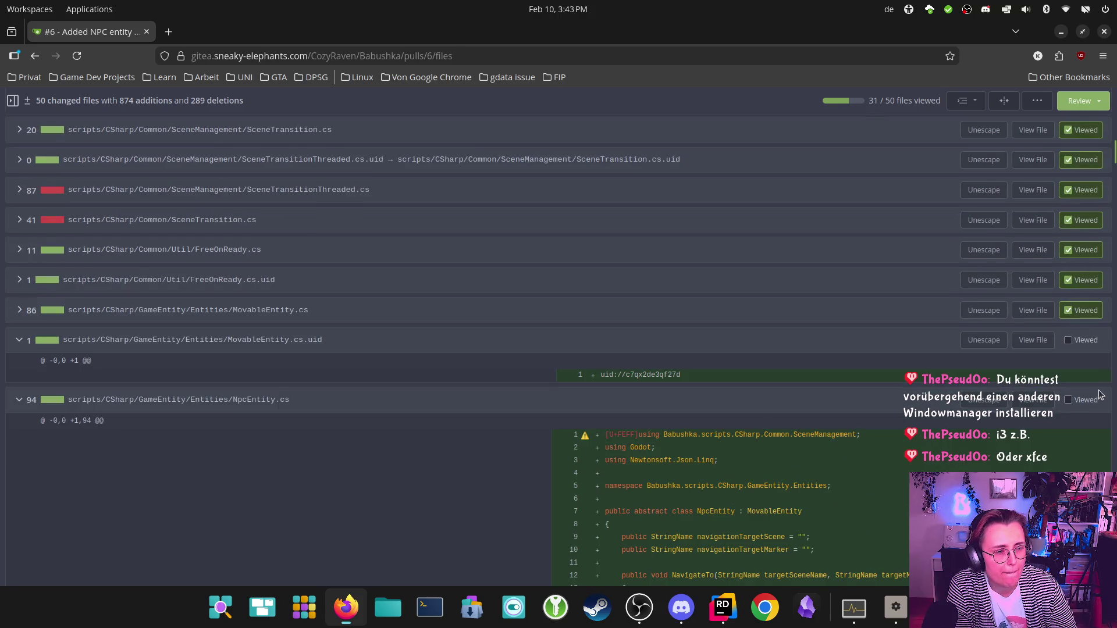
click(1068, 340)
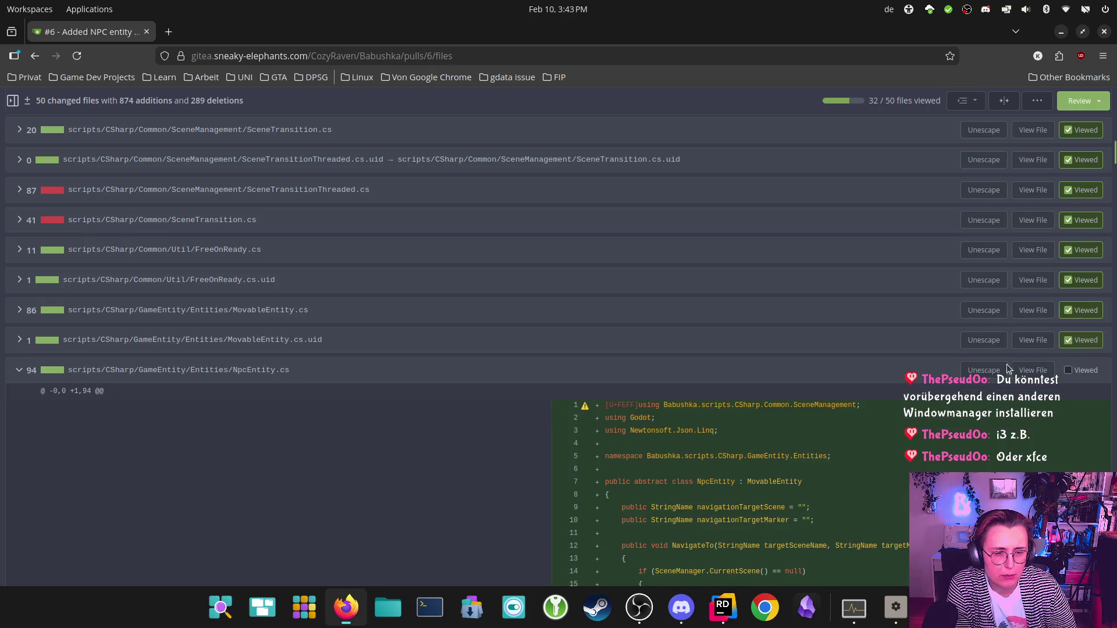
scroll(938, 396, down, 5)
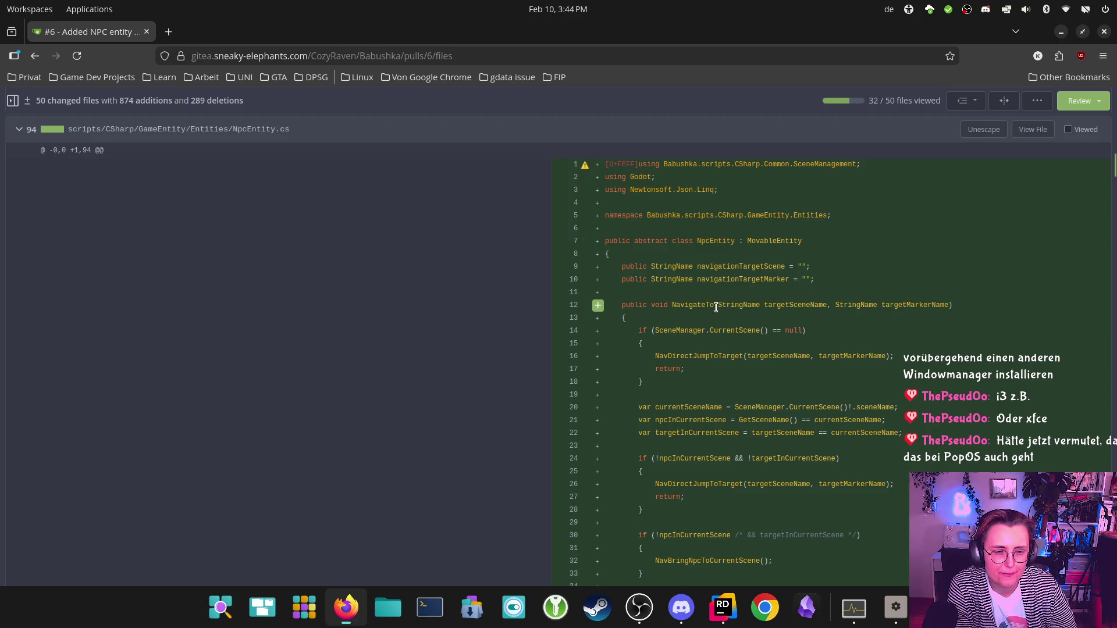
scroll(710, 312, down, 3)
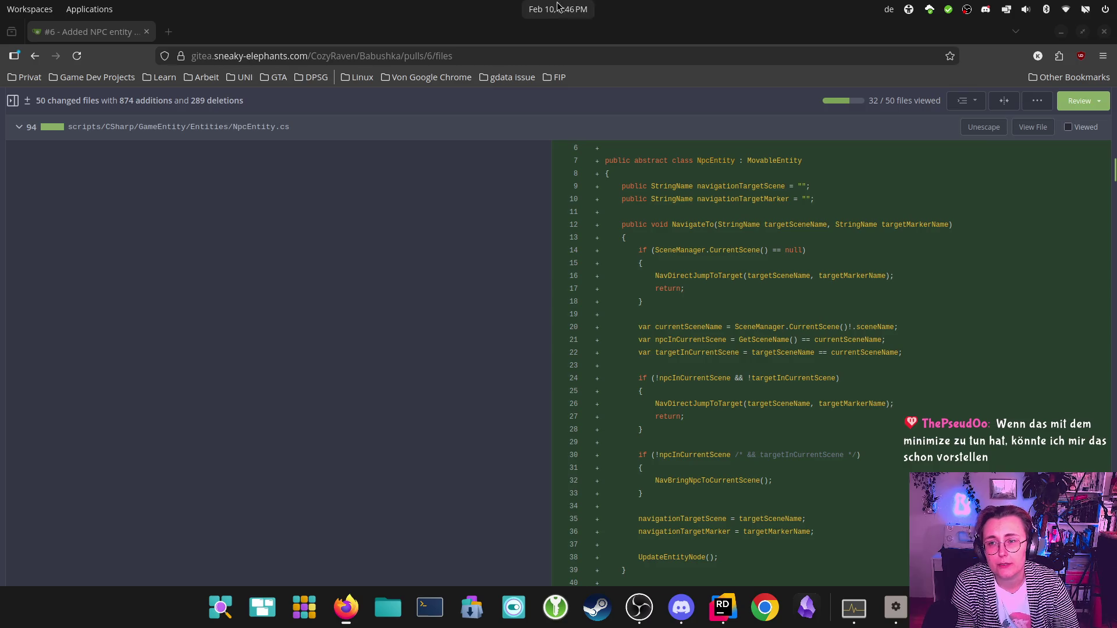
Step: Open the dock's applet settings and browse the addable applets list without adding any
click(514, 607)
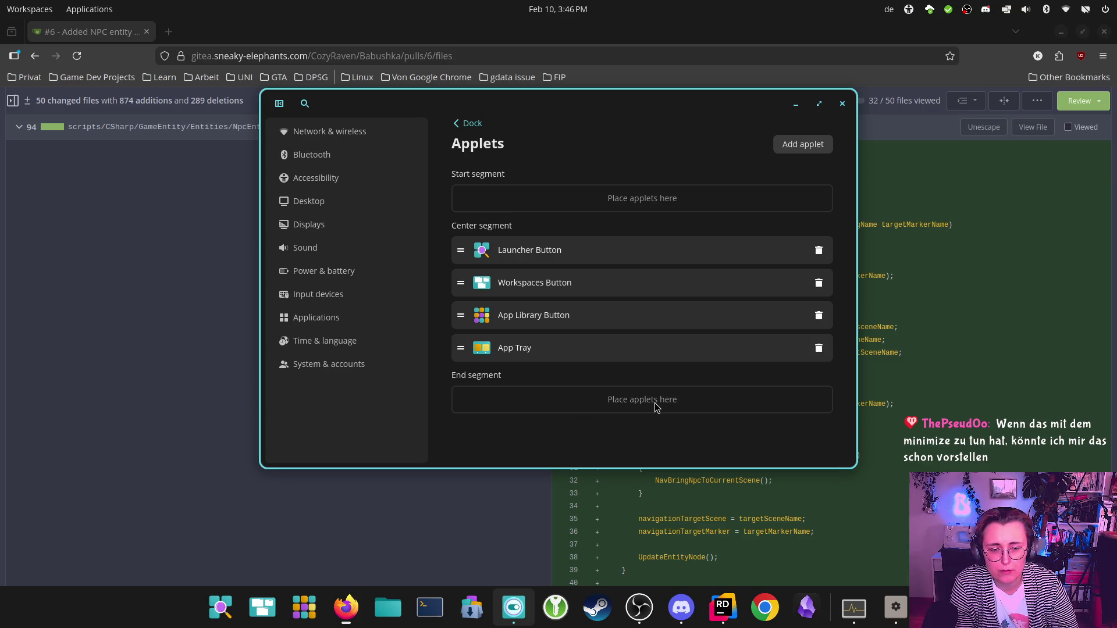
click(803, 145)
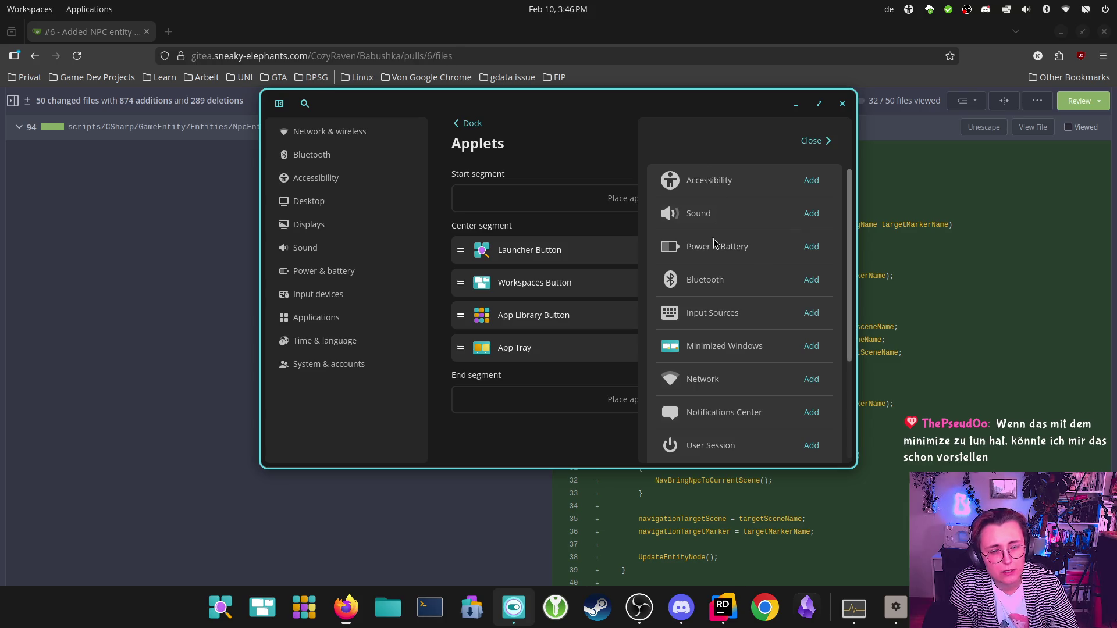
scroll(771, 320, down, 1)
scroll(766, 329, down, 3)
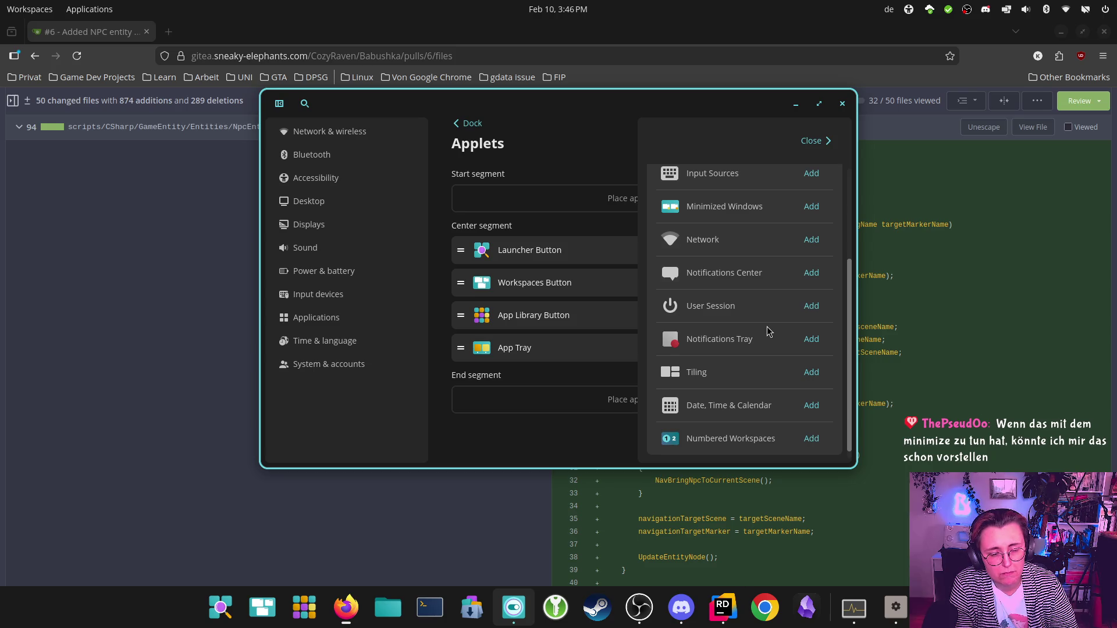
click(835, 137)
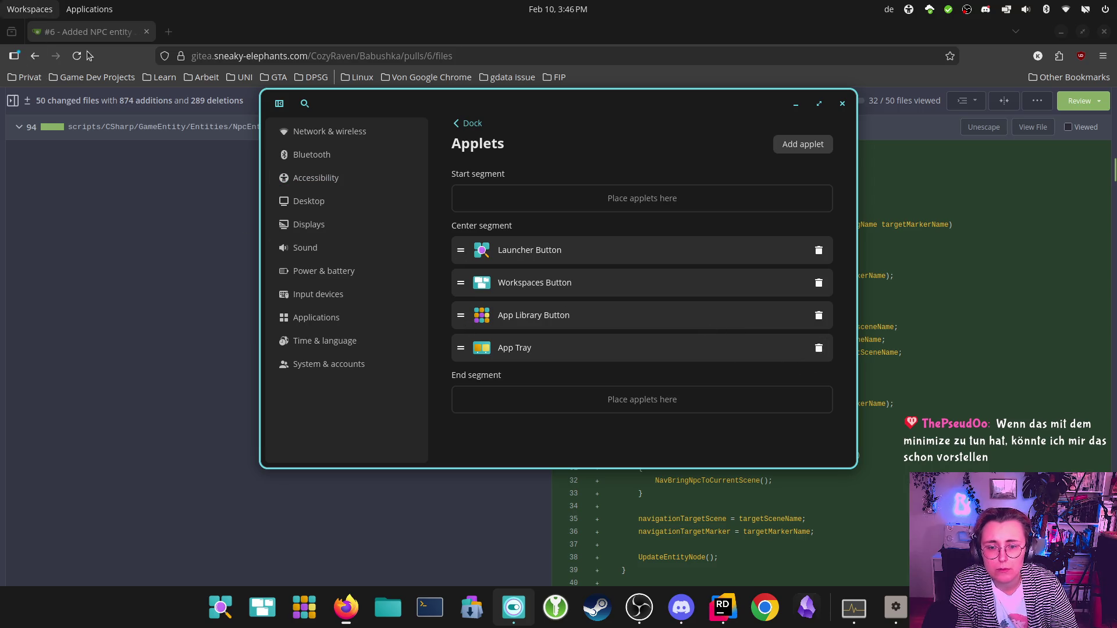
Step: Remove App Tray, App Library, Workspaces and Launcher buttons from the dock, then close Settings
click(818, 348)
click(819, 315)
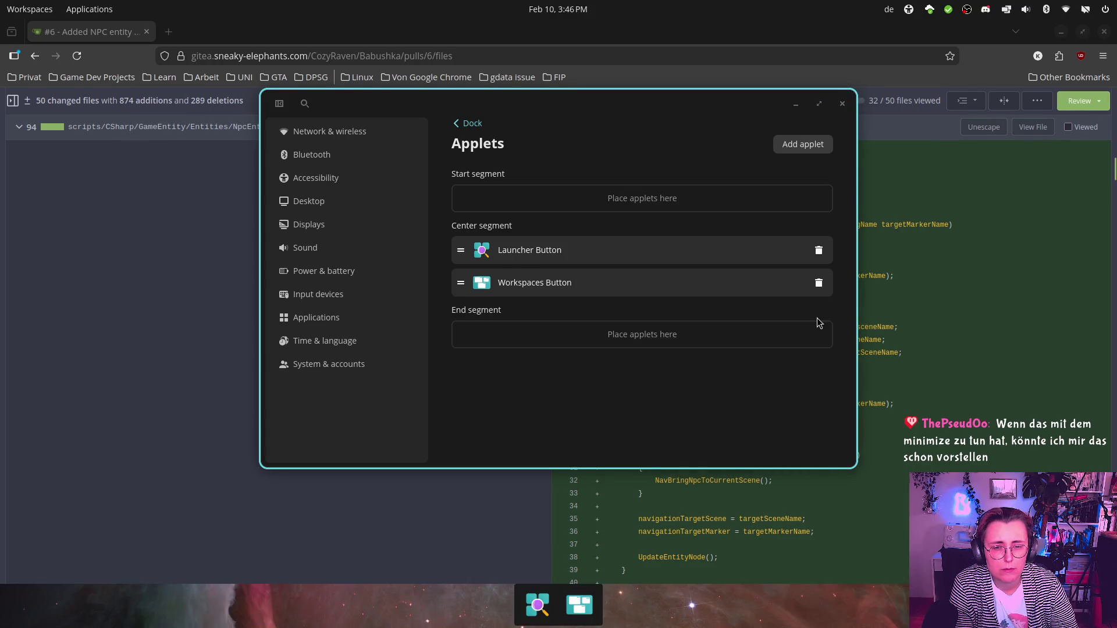
click(819, 282)
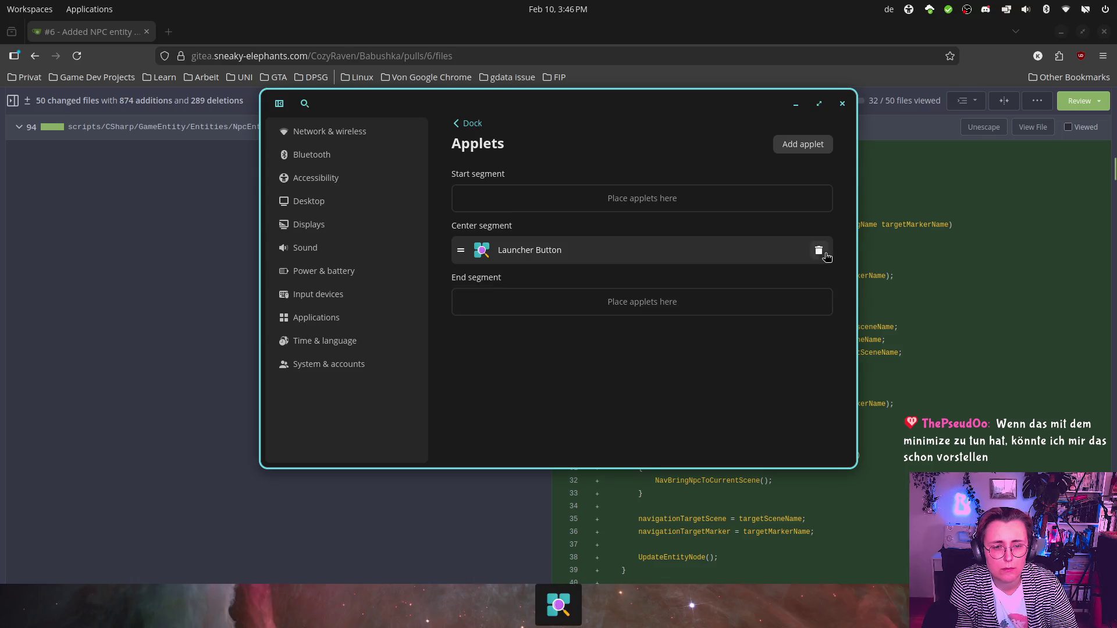
click(818, 250)
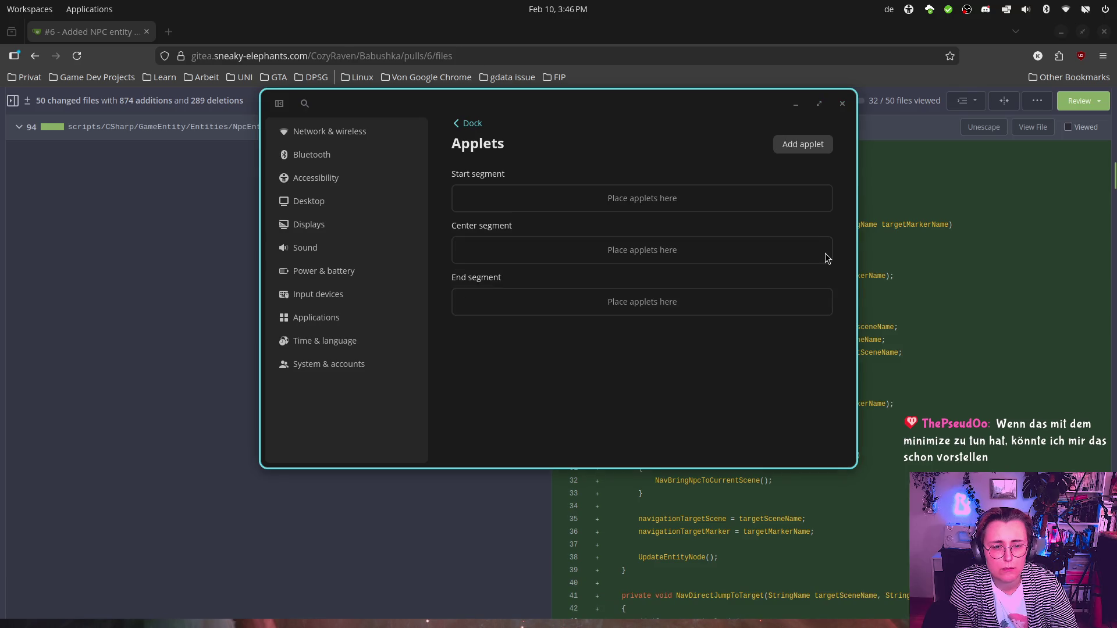
click(844, 105)
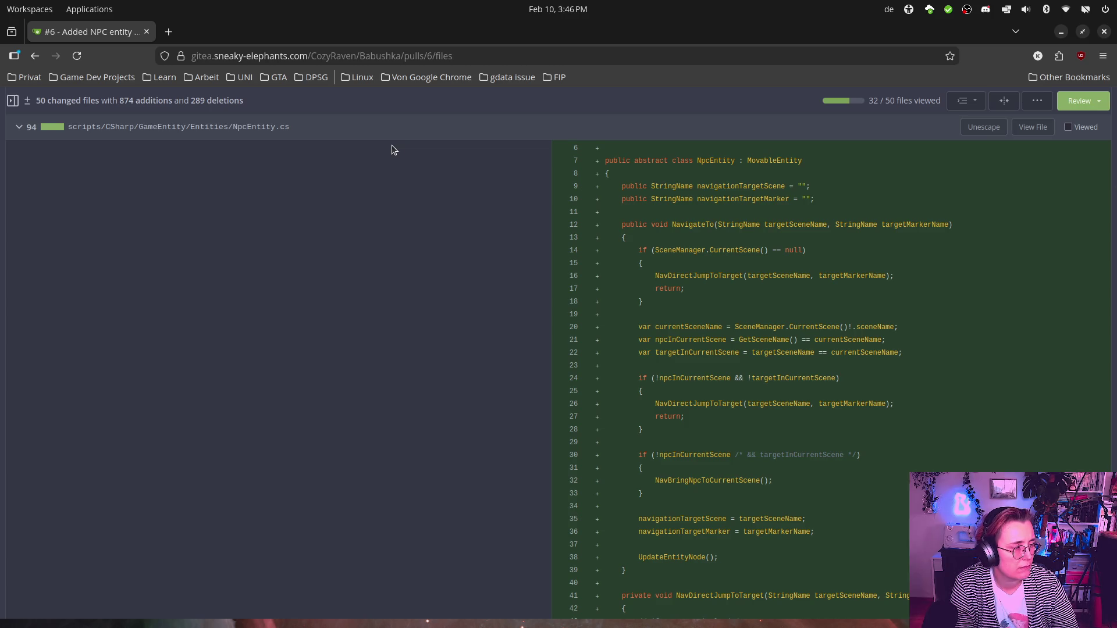
Step: Check running processes in System Monitor via Ctrl+Shift+Esc, then return to the NpcEntity.cs diff
key(ctrl+shift+Escape)
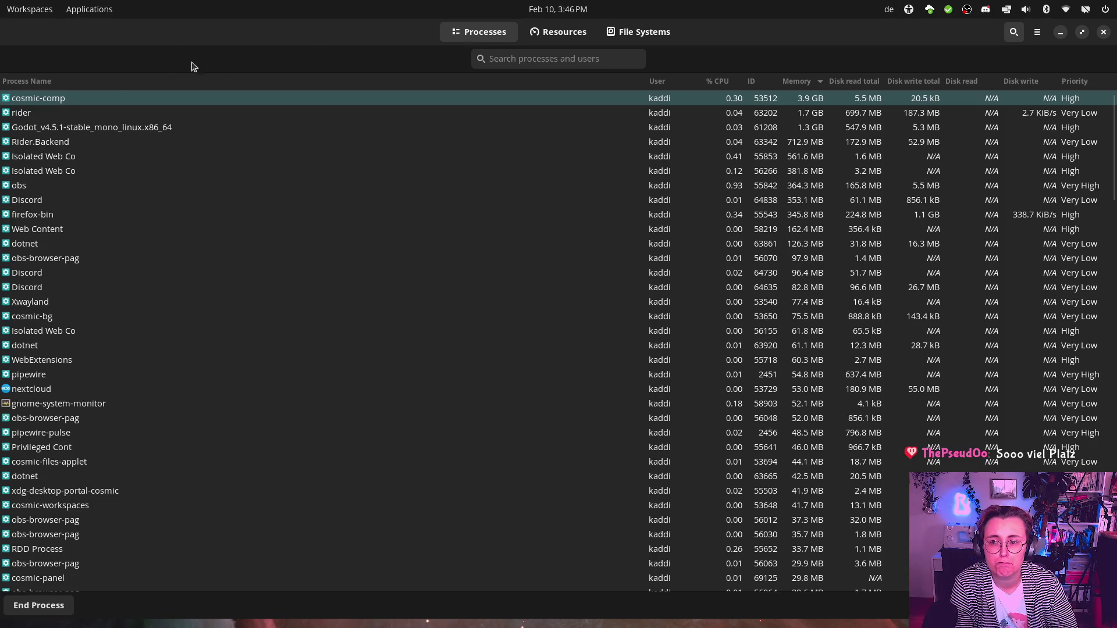
key(alt+Tab)
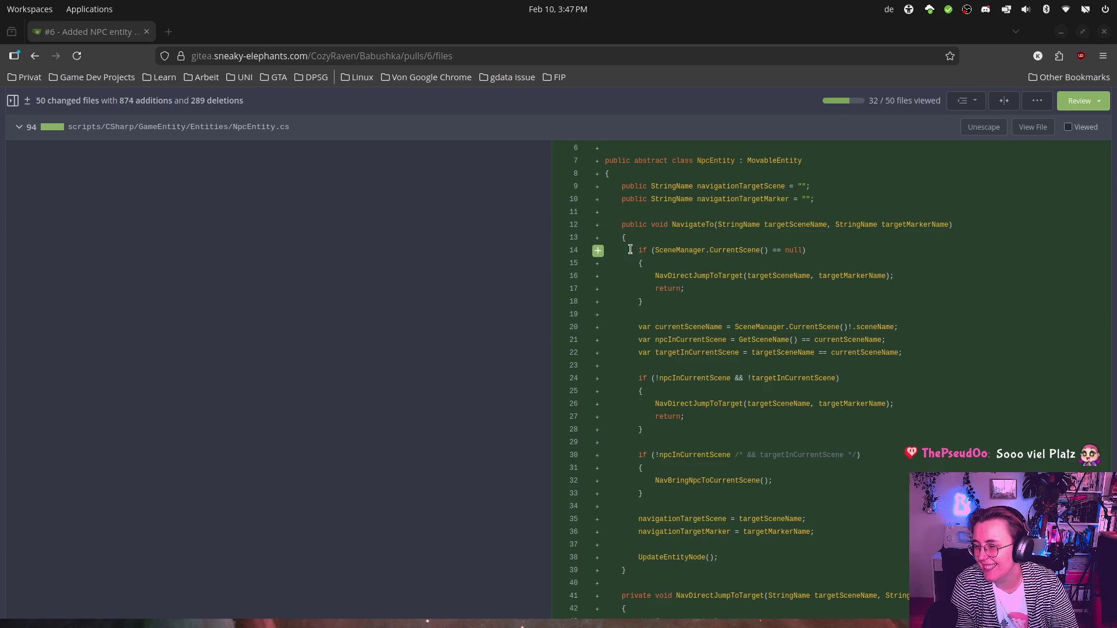
click(38, 15)
click(38, 14)
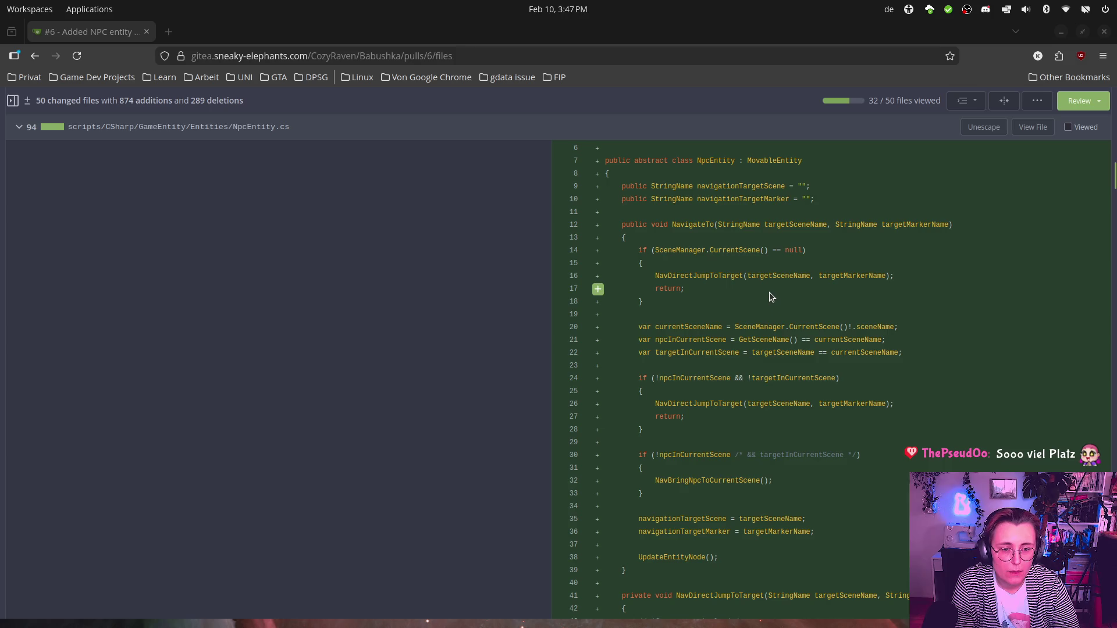
scroll(769, 291, down, 2)
scroll(769, 291, up, 2)
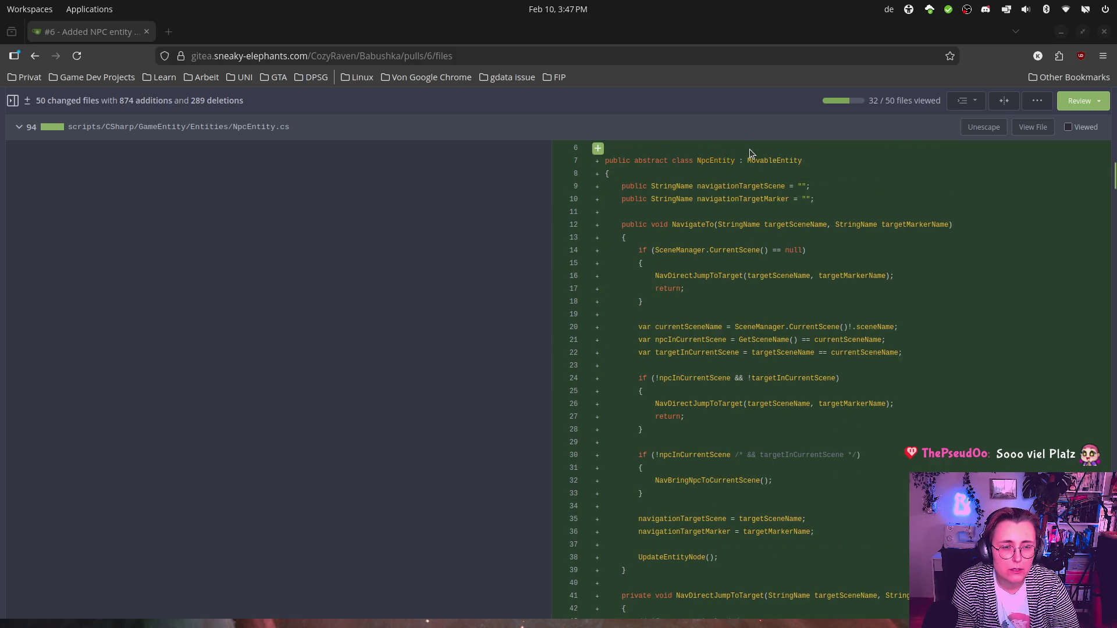
scroll(756, 192, up, 3)
scroll(755, 197, down, 2)
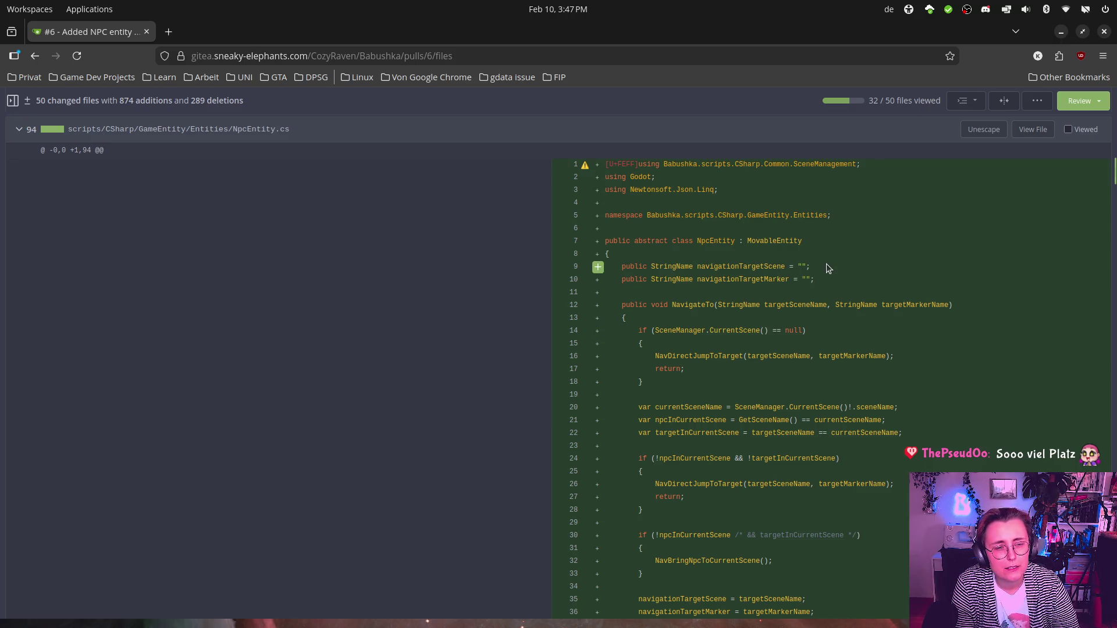
scroll(804, 265, down, 3)
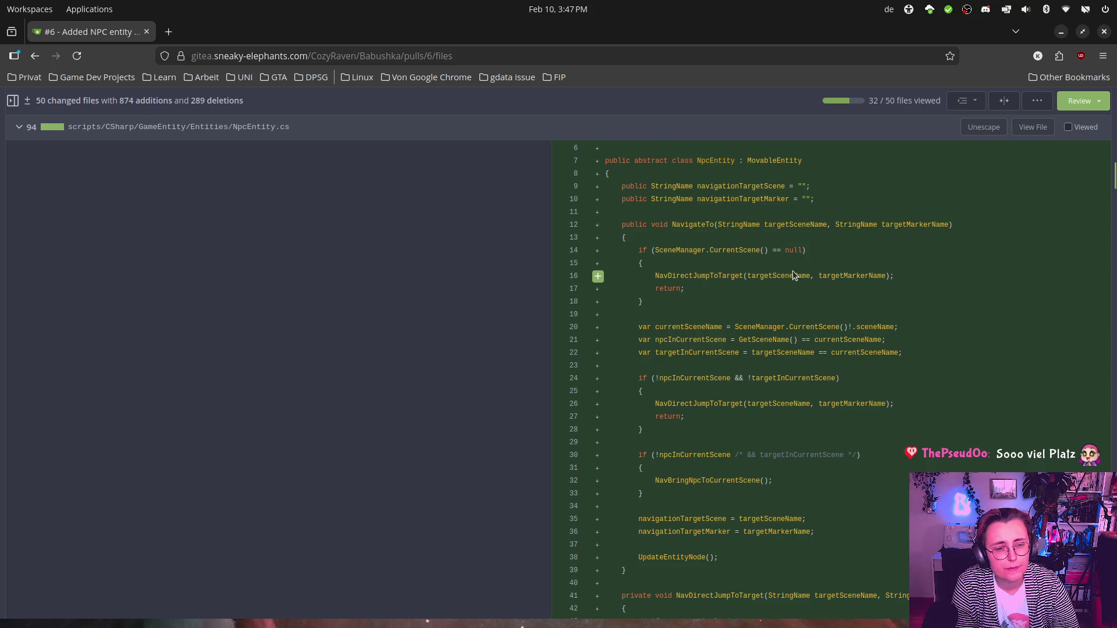
scroll(944, 274, down, 3)
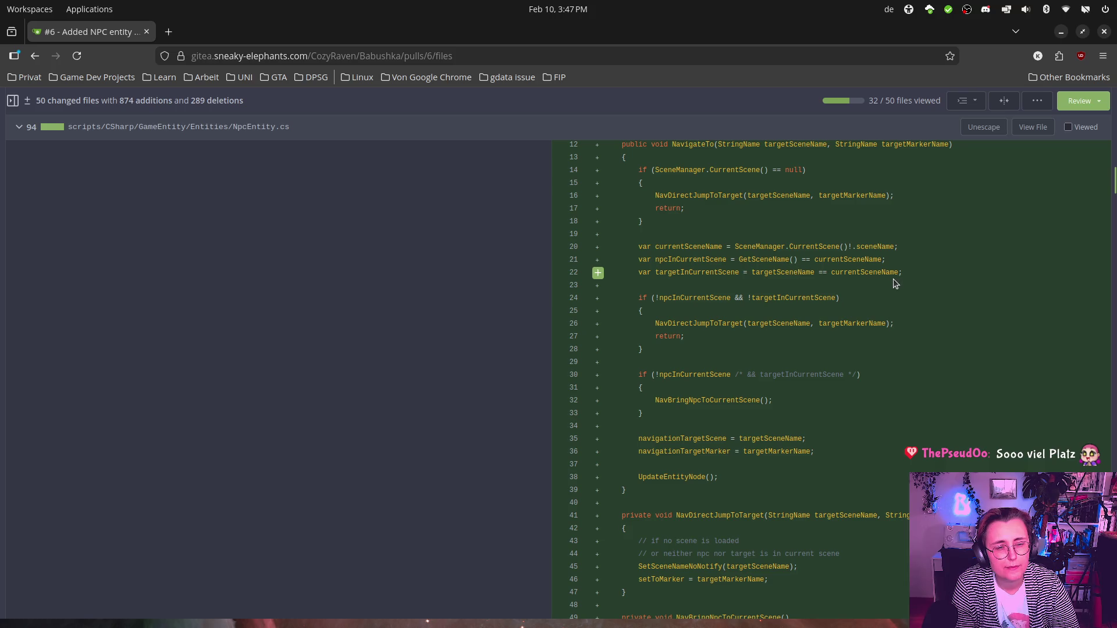
scroll(893, 278, down, 3)
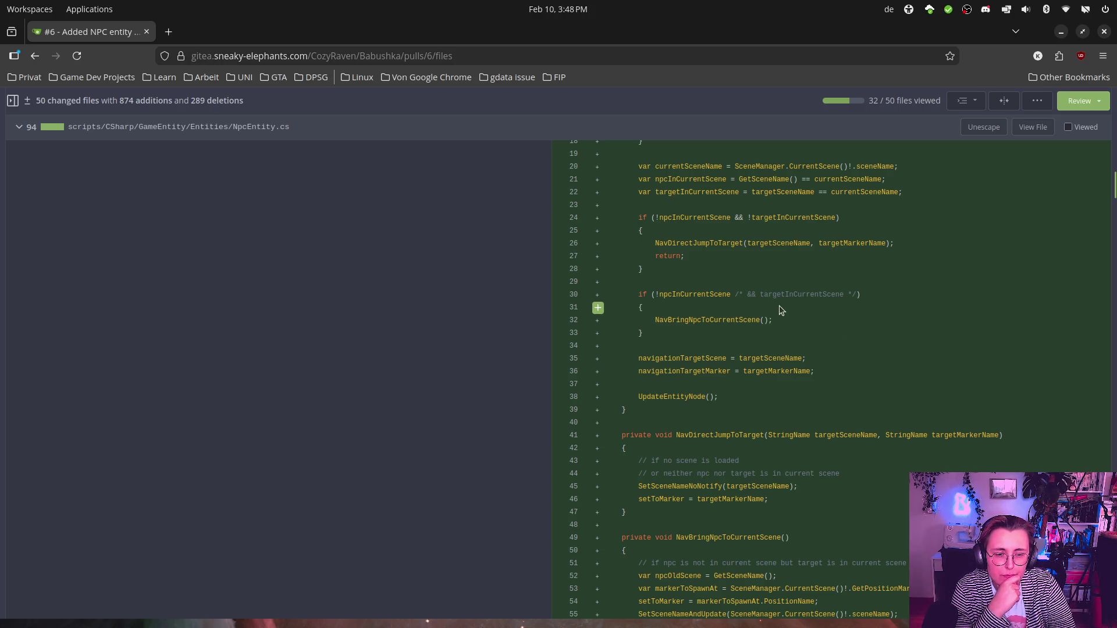
scroll(827, 348, down, 3)
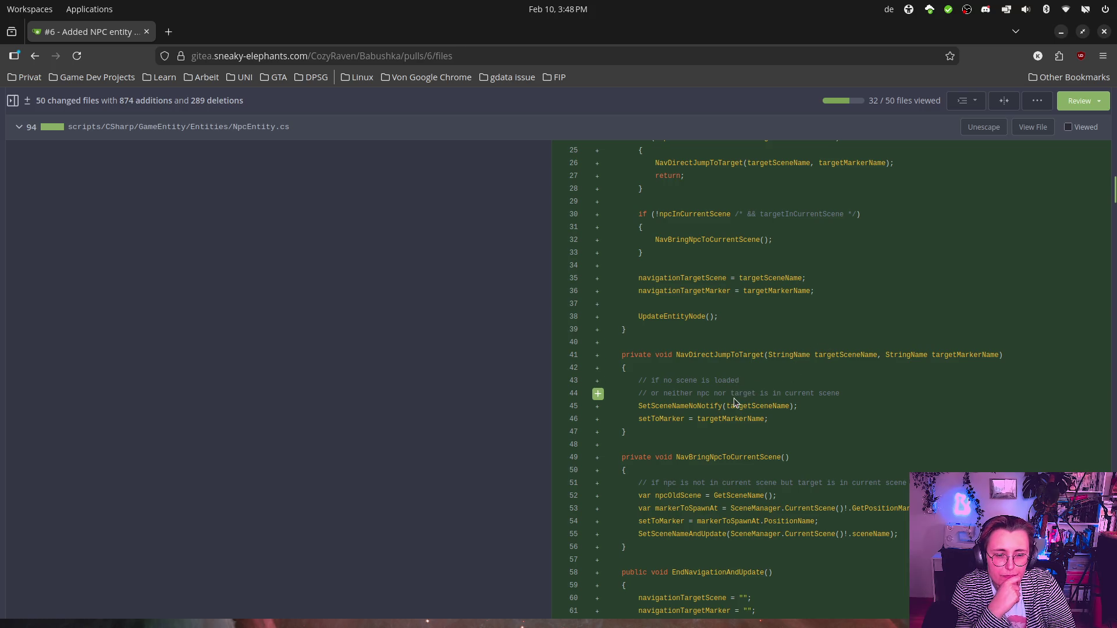
scroll(863, 448, down, 2)
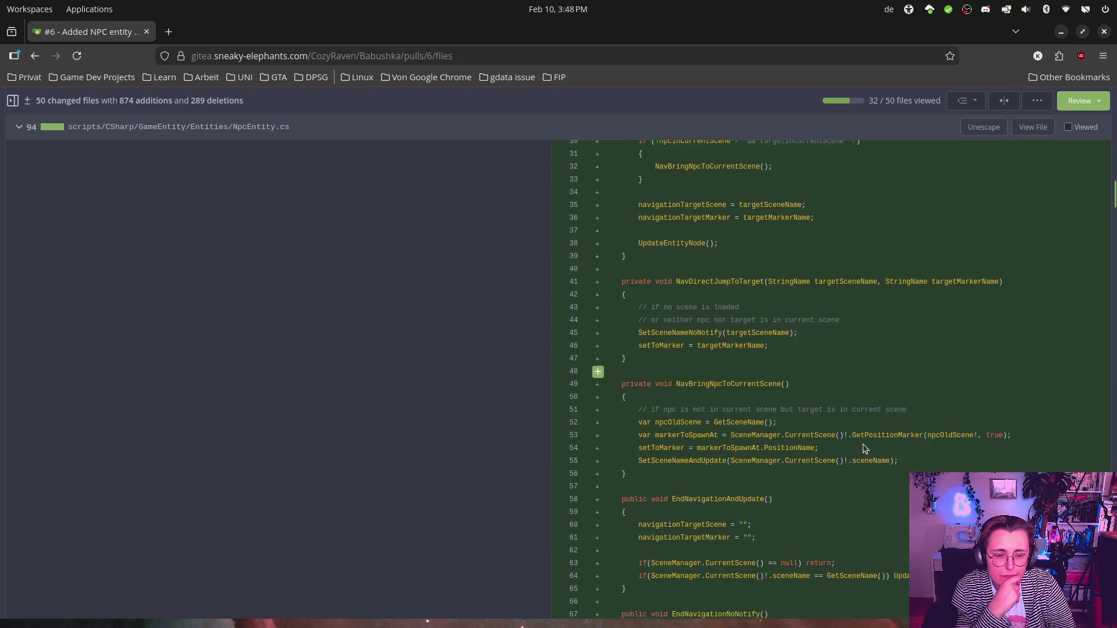
scroll(867, 437, down, 1)
scroll(875, 419, down, 3)
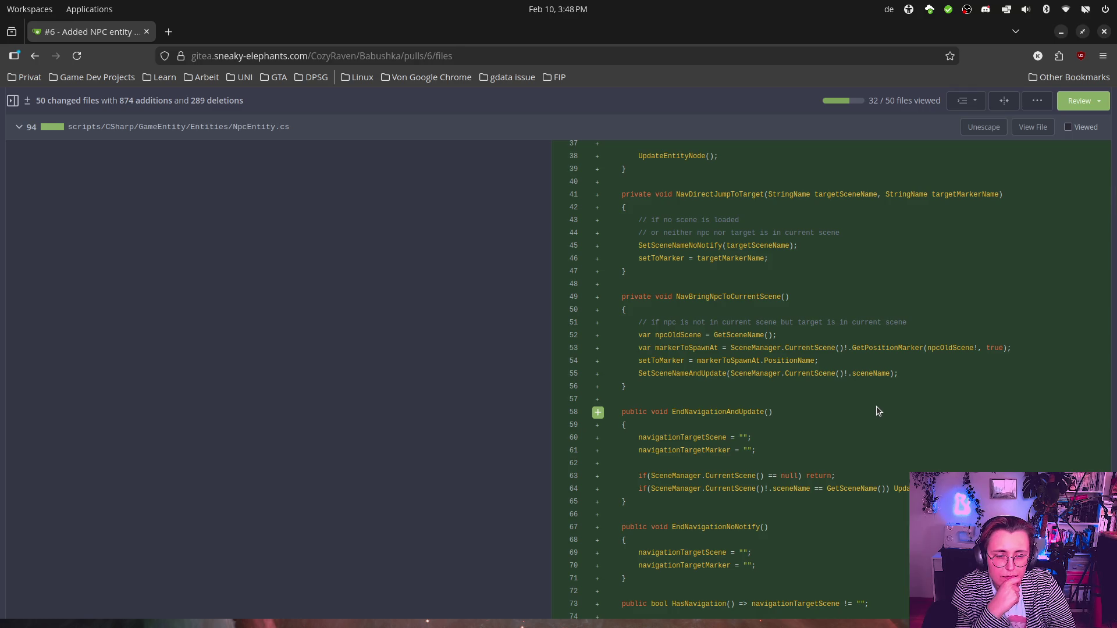
scroll(877, 411, down, 3)
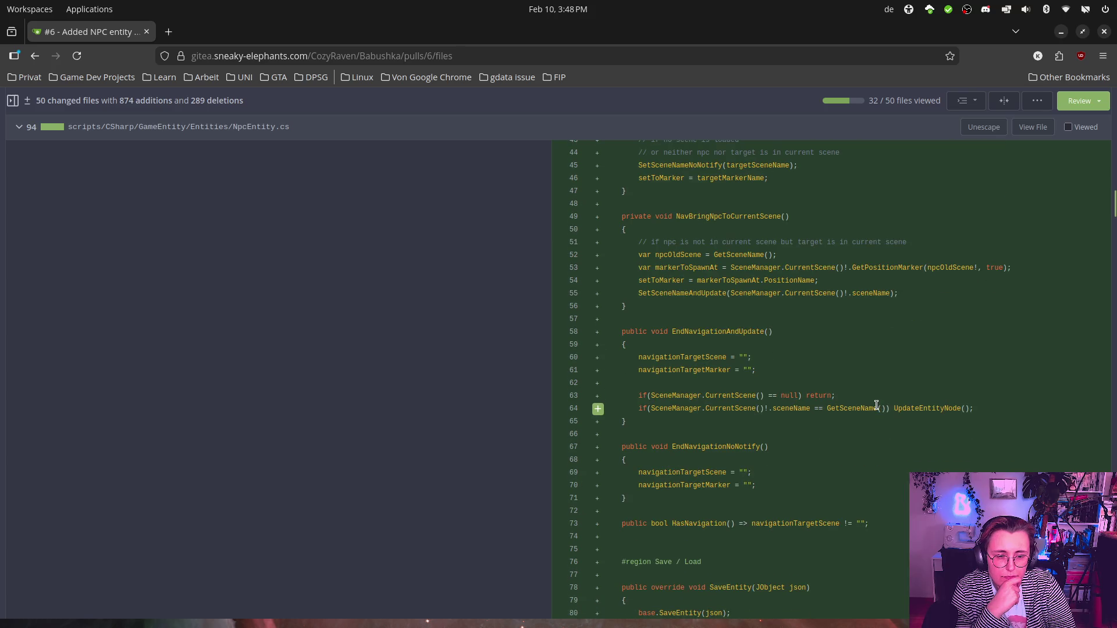
scroll(876, 405, down, 3)
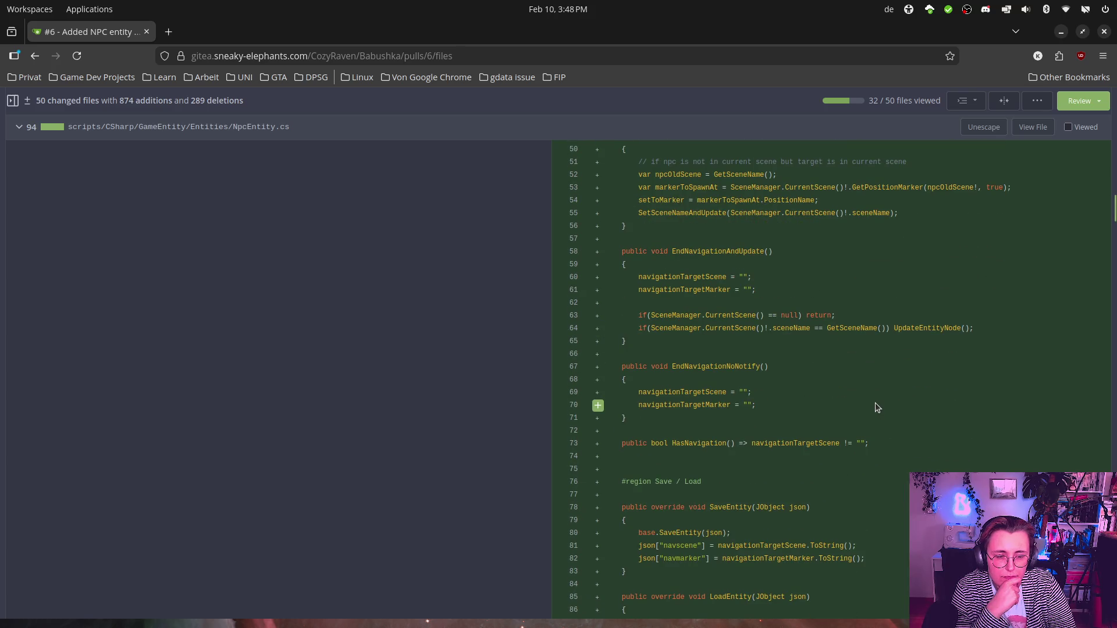
scroll(875, 402, down, 6)
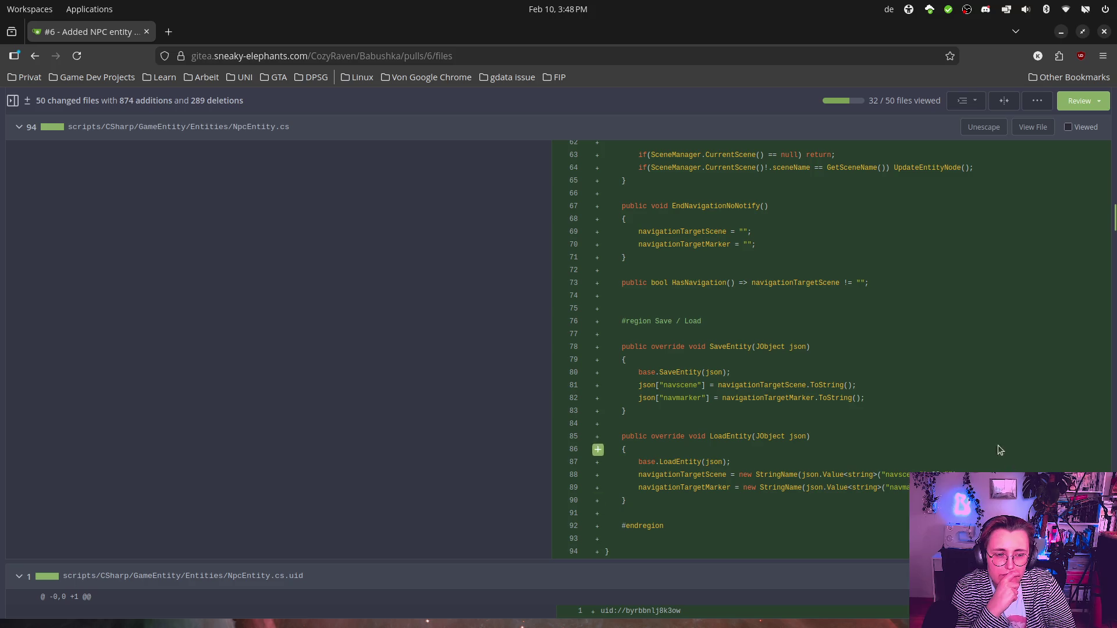
scroll(976, 421, up, 15)
scroll(976, 417, up, 20)
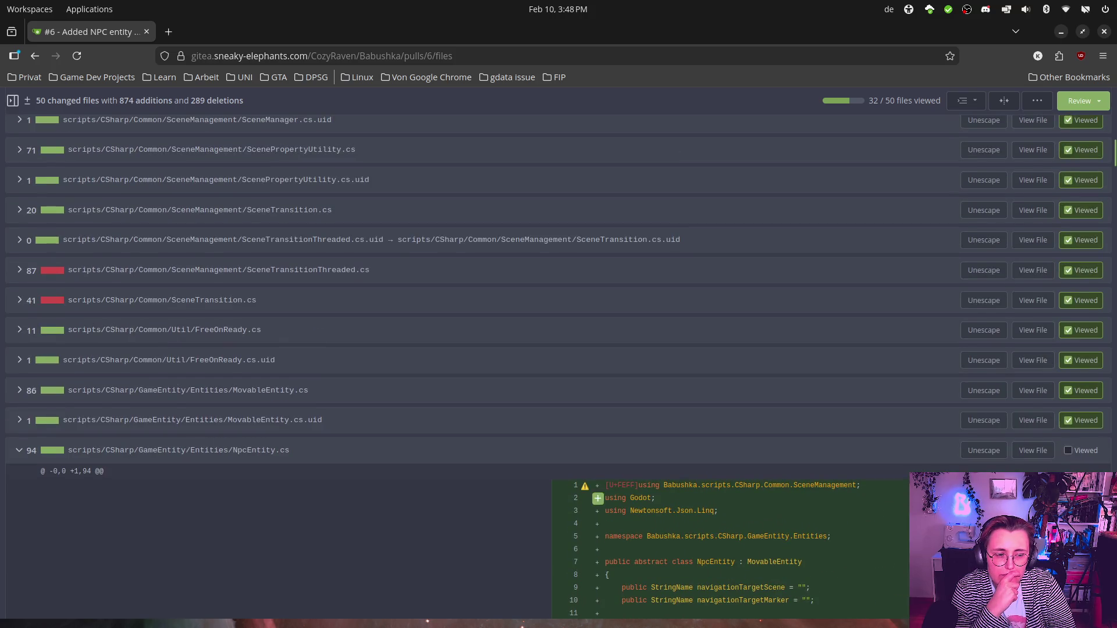
click(1068, 451)
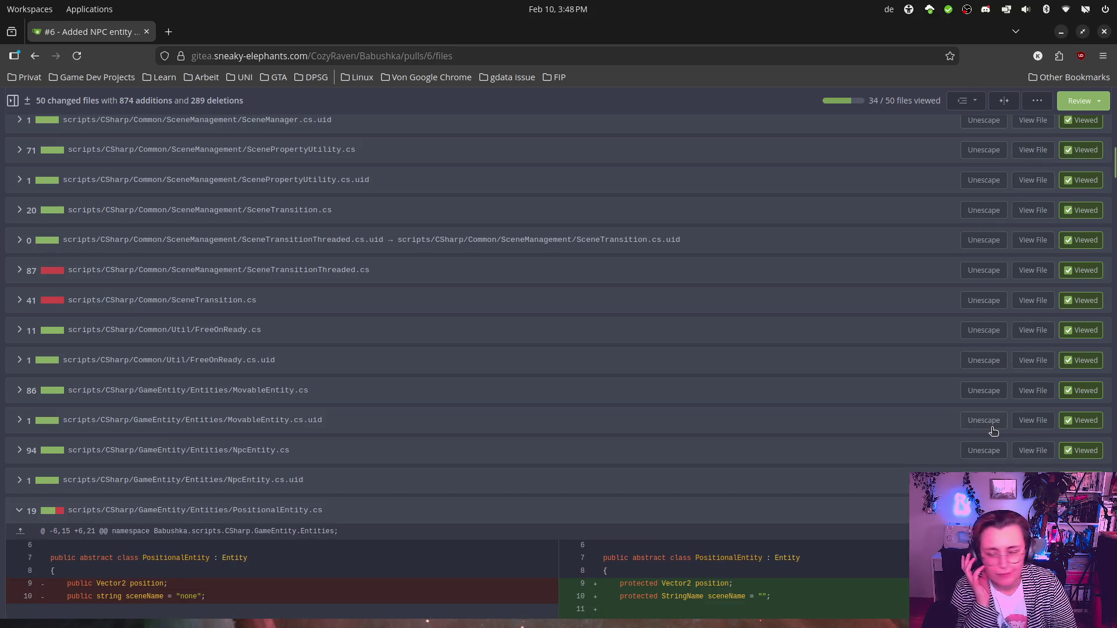
Step: Read through the PositionalEntity.cs diff and mark it as viewed
scroll(983, 410, down, 4)
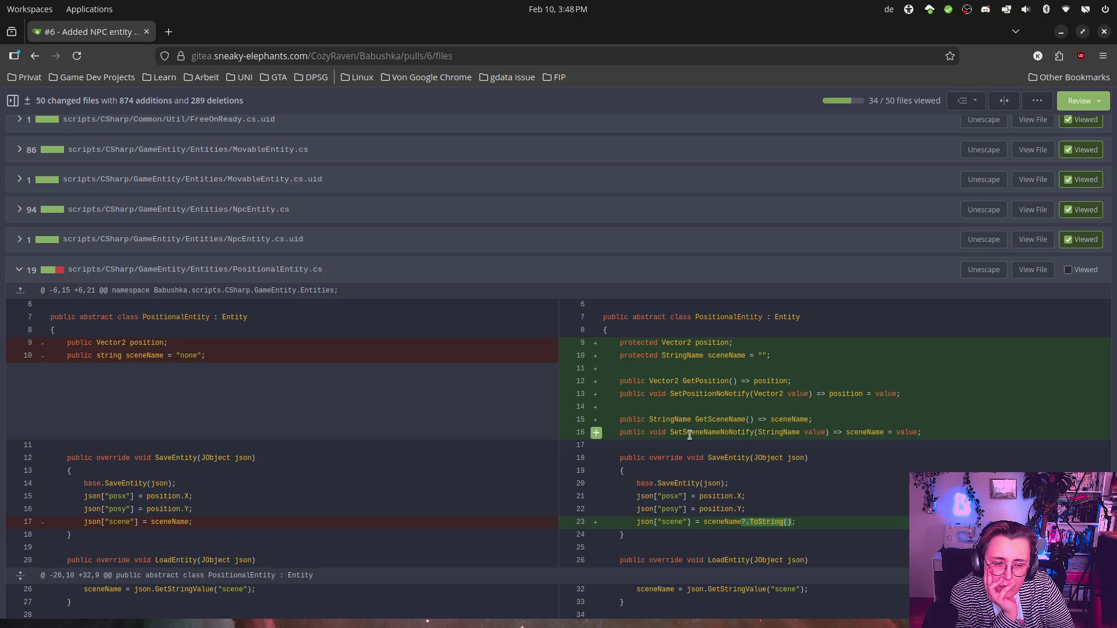
scroll(992, 372, down, 1)
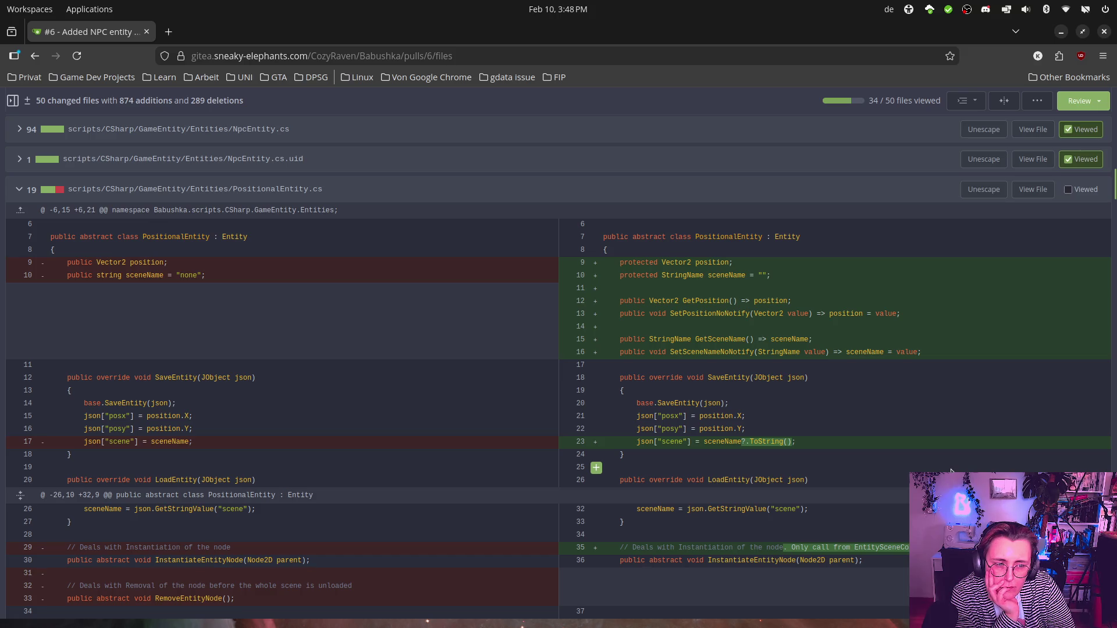
click(1069, 190)
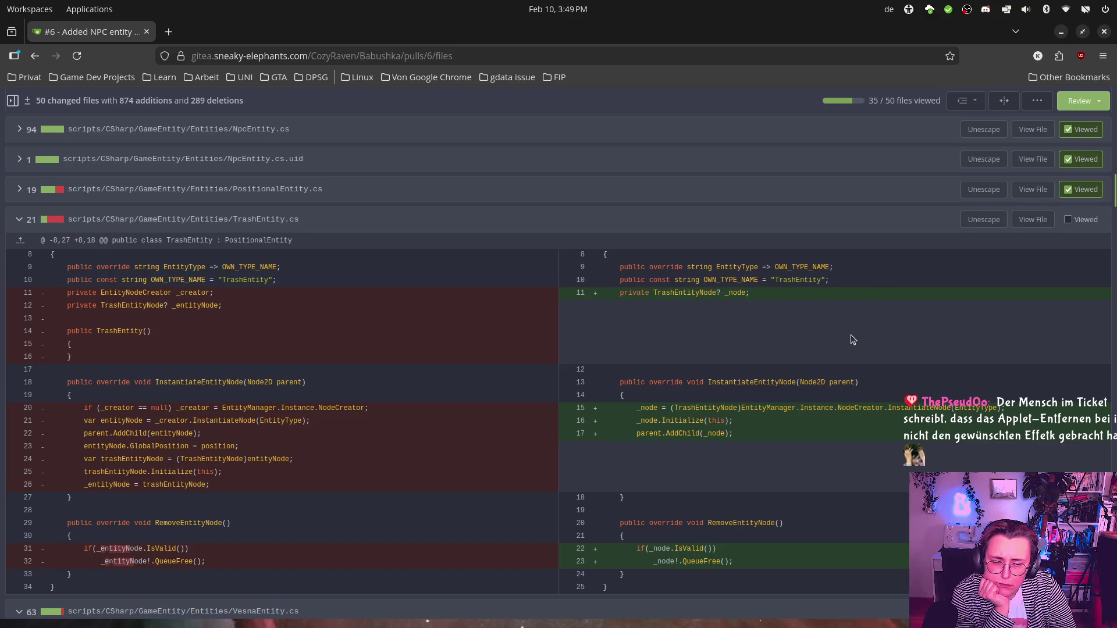
Step: Read through the TrashEntity.cs diff and mark it as viewed
scroll(853, 340, down, 2)
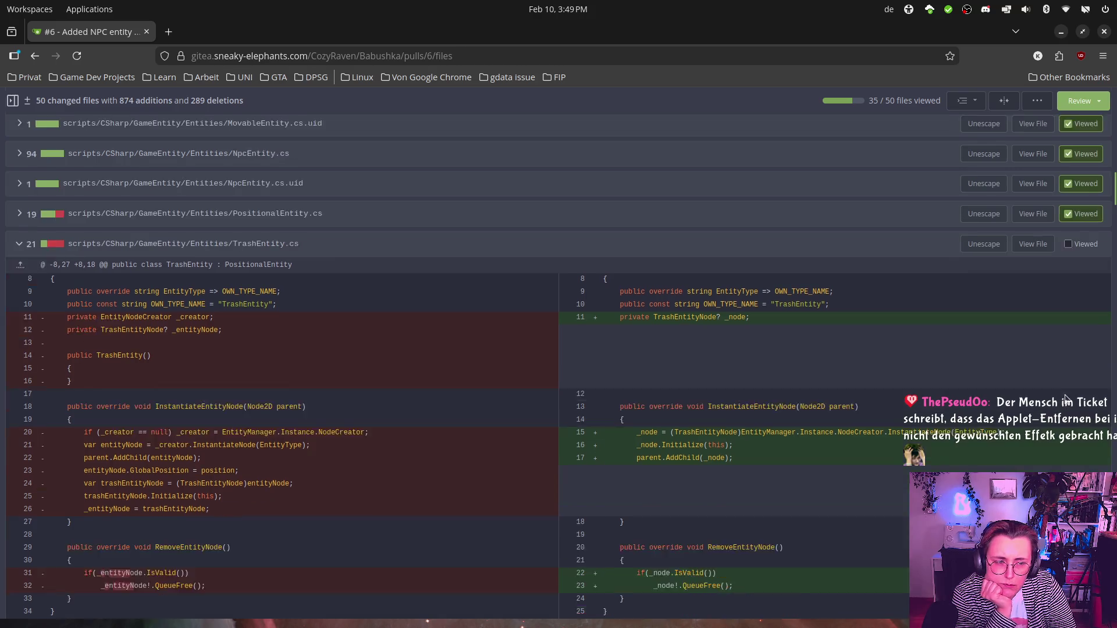
scroll(1076, 308, up, 3)
click(1074, 304)
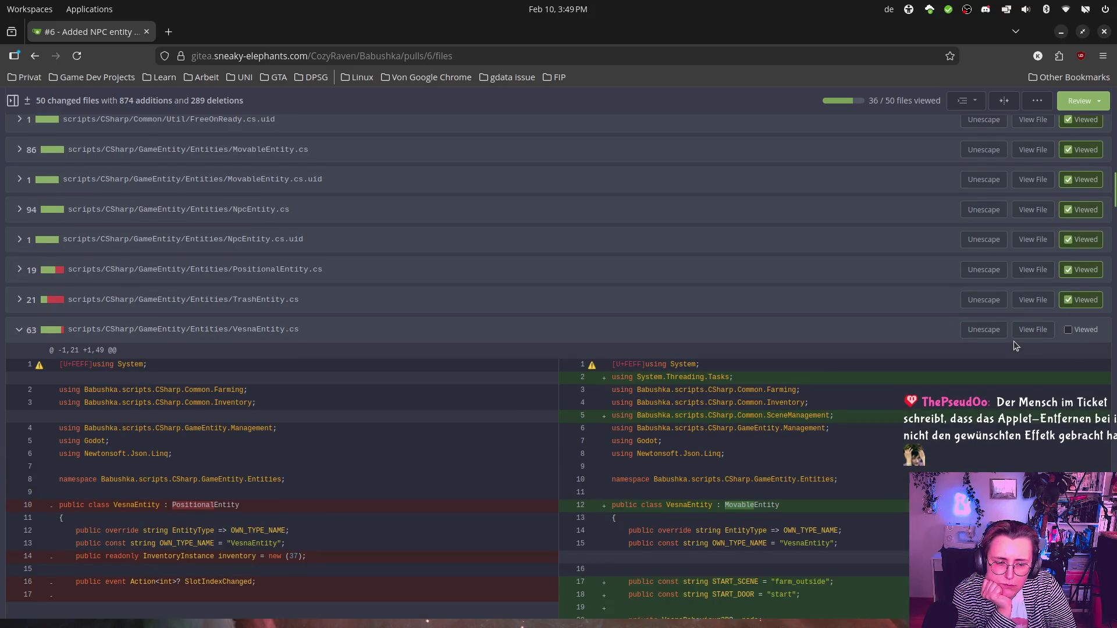
Step: Read through the VesnaEntity.cs changes, then switch over to the Godot editor
scroll(1013, 341, down, 2)
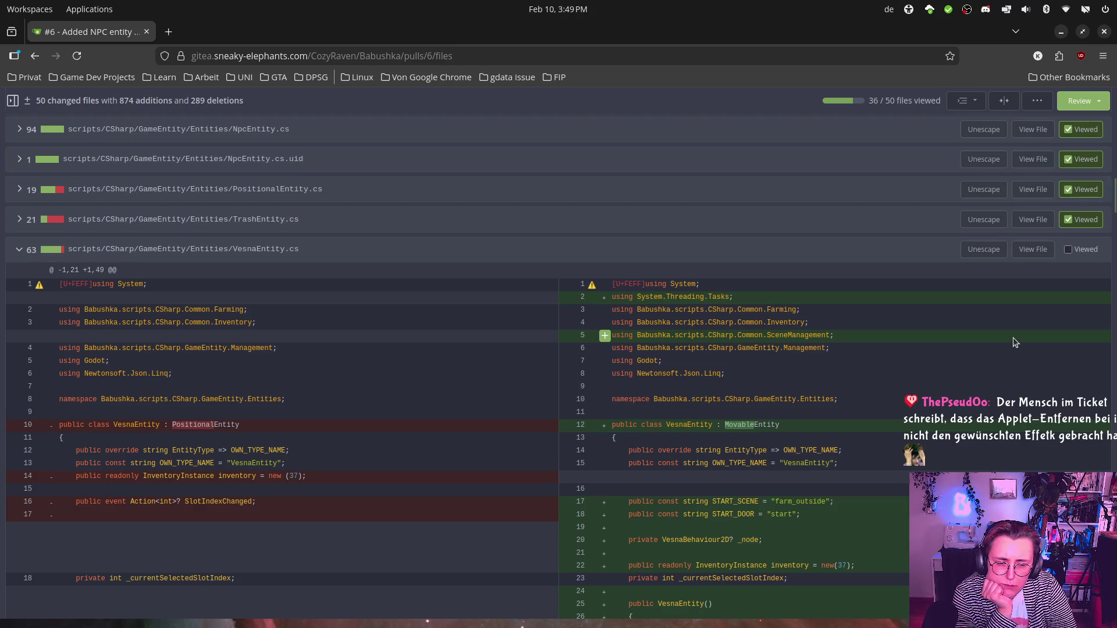
scroll(1013, 337, down, 2)
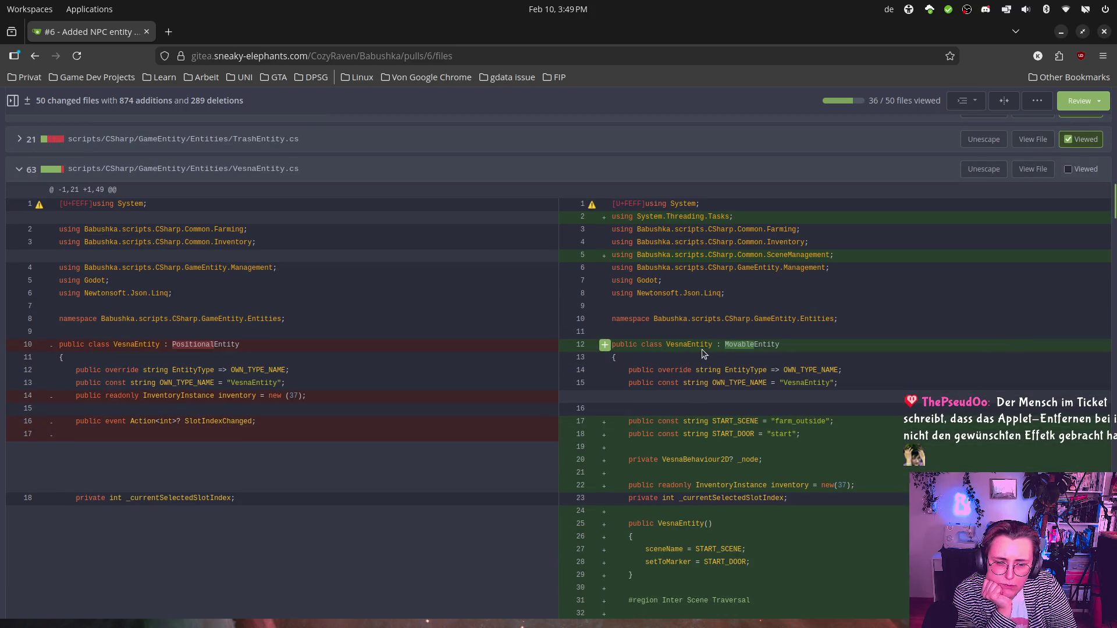
scroll(934, 354, down, 1)
scroll(935, 358, down, 1)
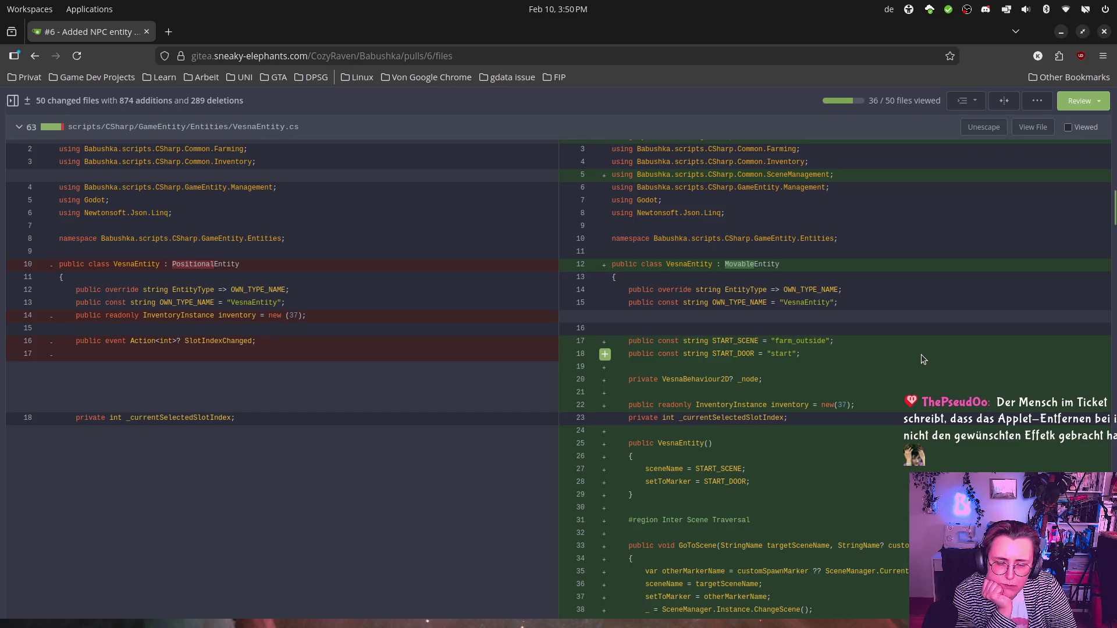
scroll(920, 356, down, 5)
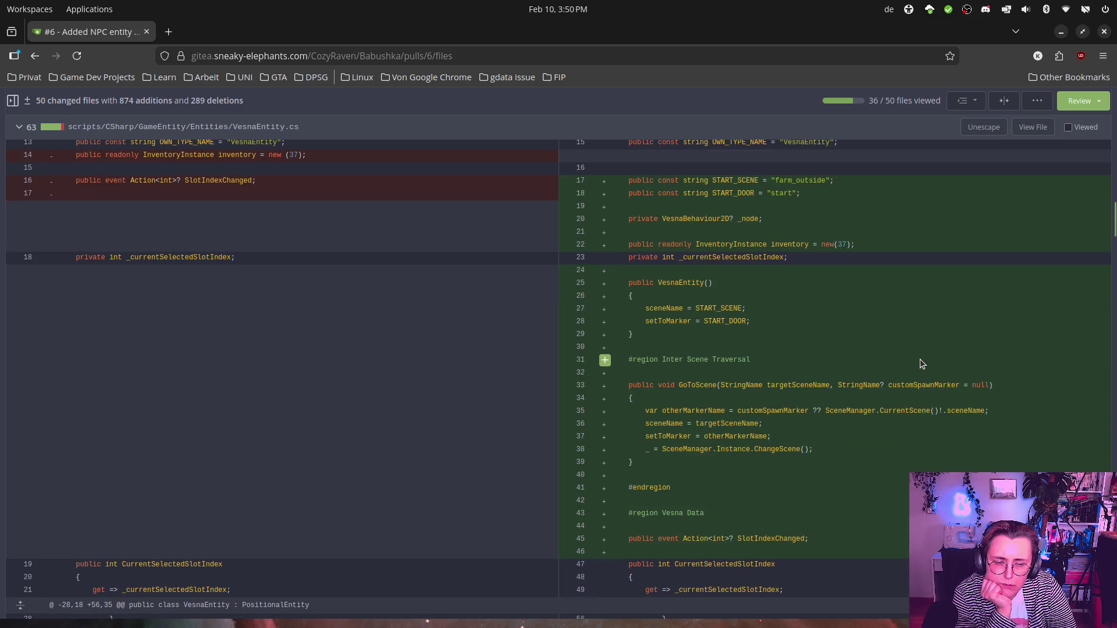
scroll(921, 364, down, 7)
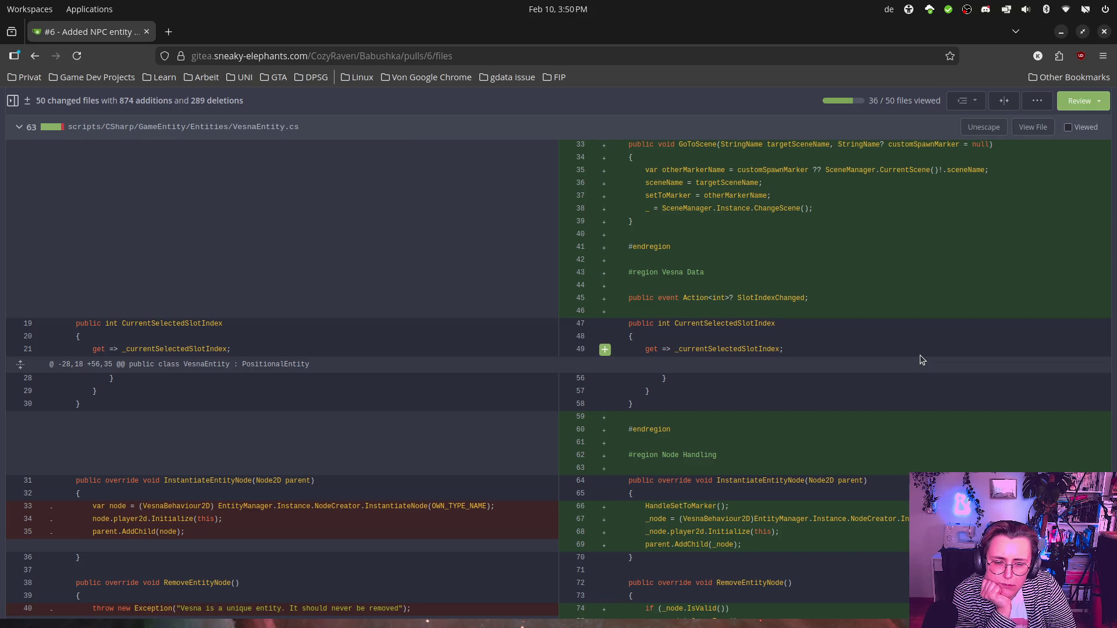
scroll(920, 355, down, 2)
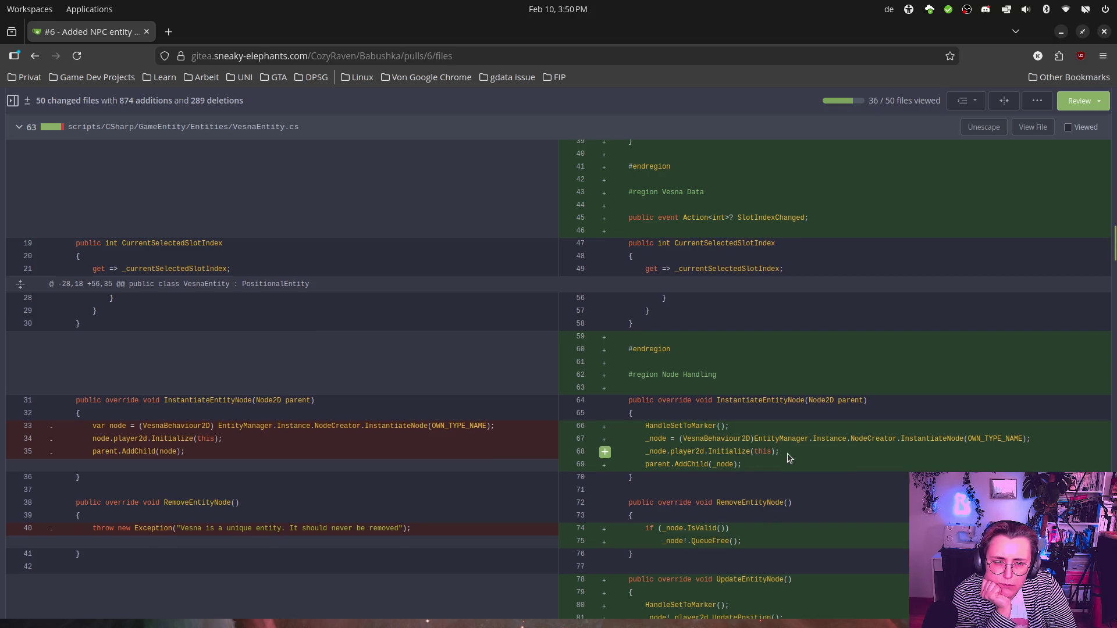
scroll(787, 454, up, 7)
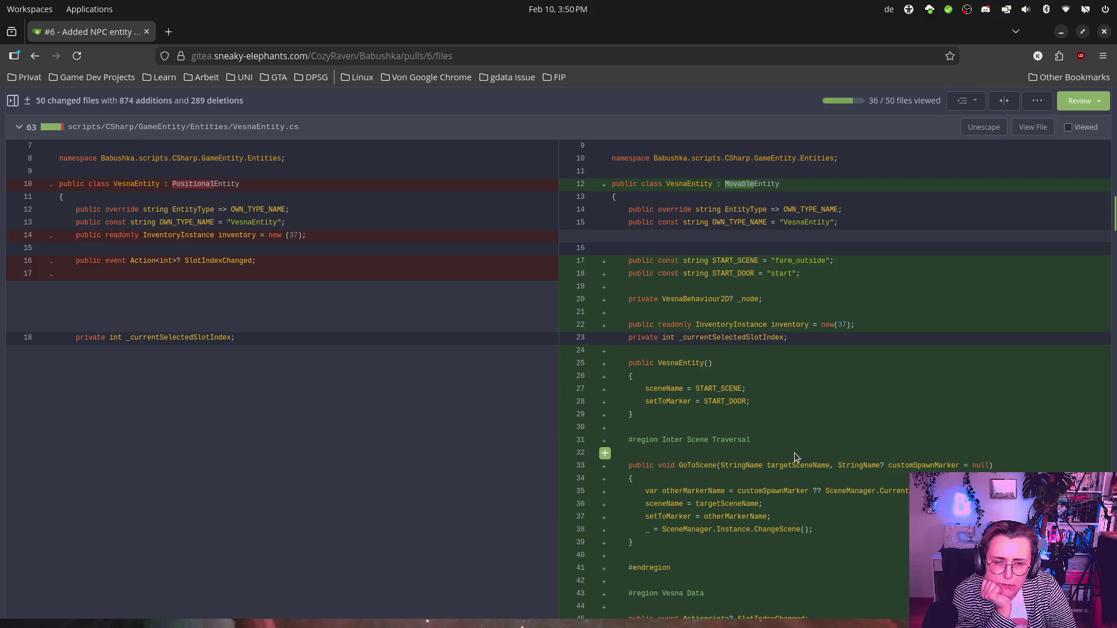
scroll(797, 457, down, 7)
key(alt+Tab)
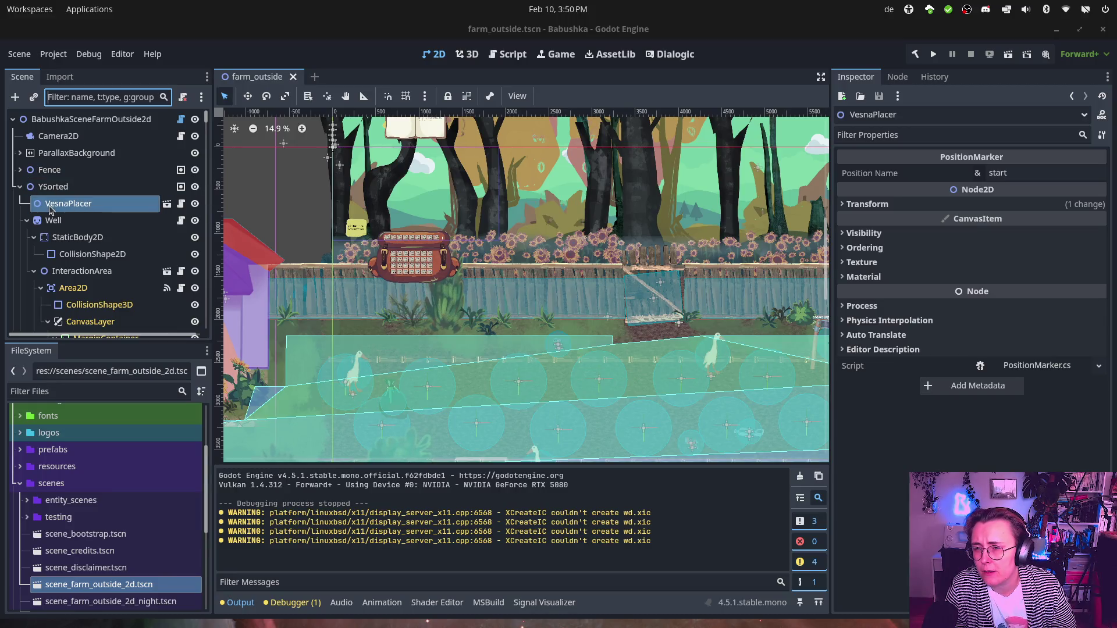
Step: Use List Selection beside the grandma in farm_outside to select the NavigationRegion2D node
scroll(698, 268, right, 10)
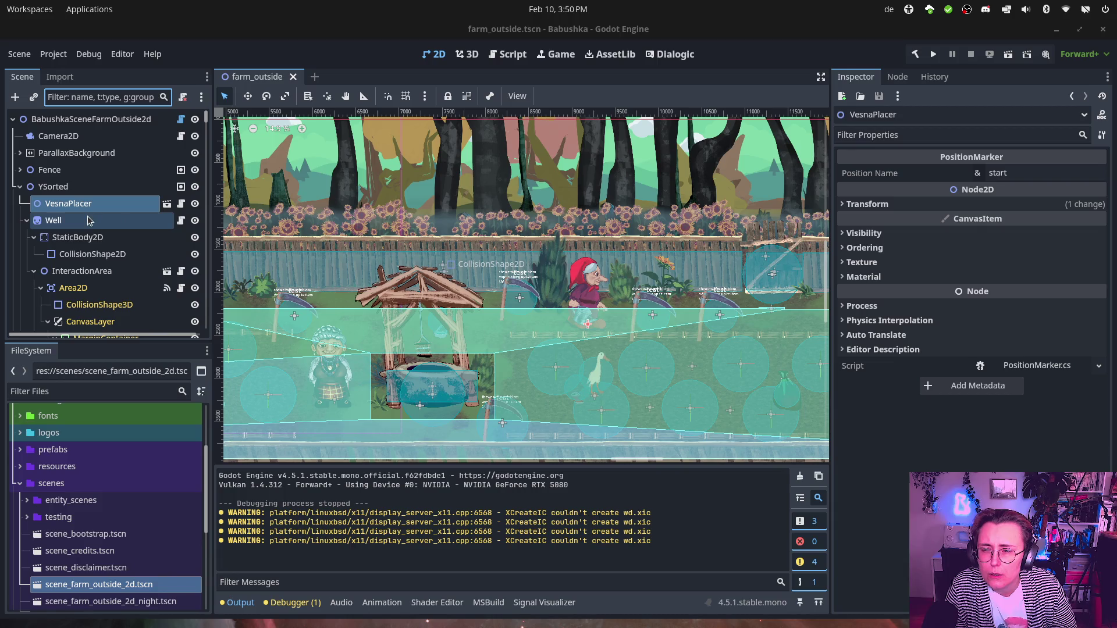
scroll(97, 224, down, 5)
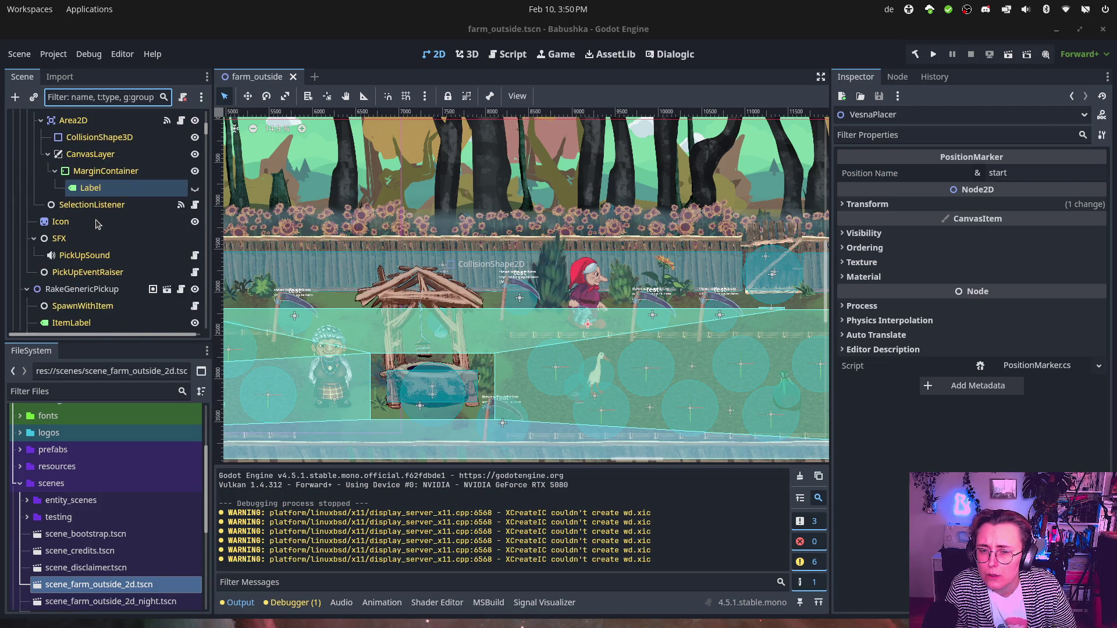
click(307, 96)
click(592, 300)
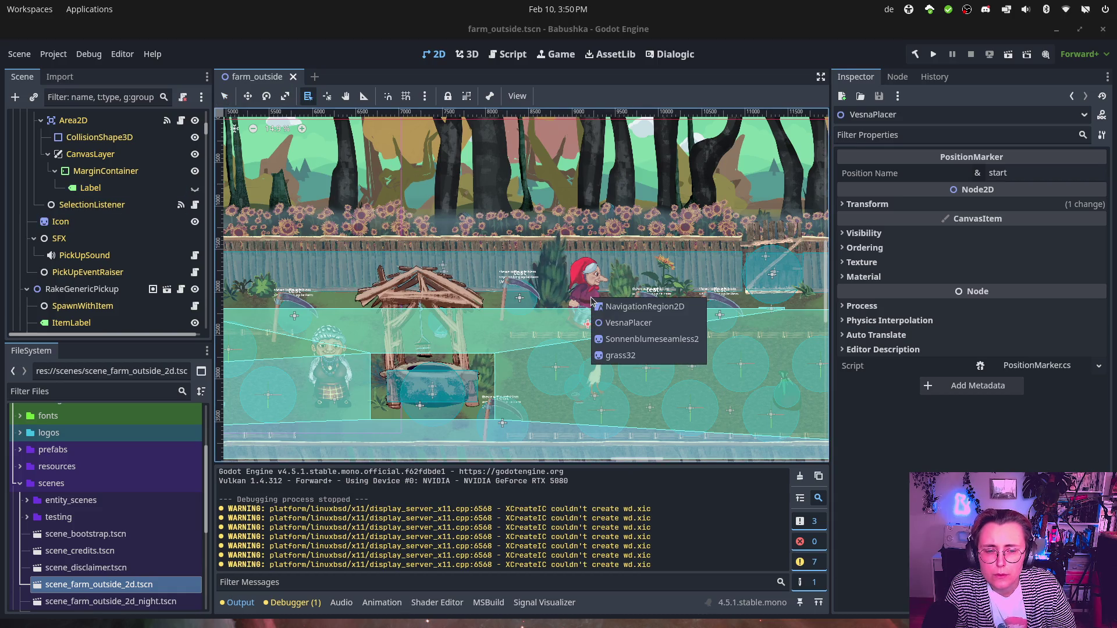
click(645, 306)
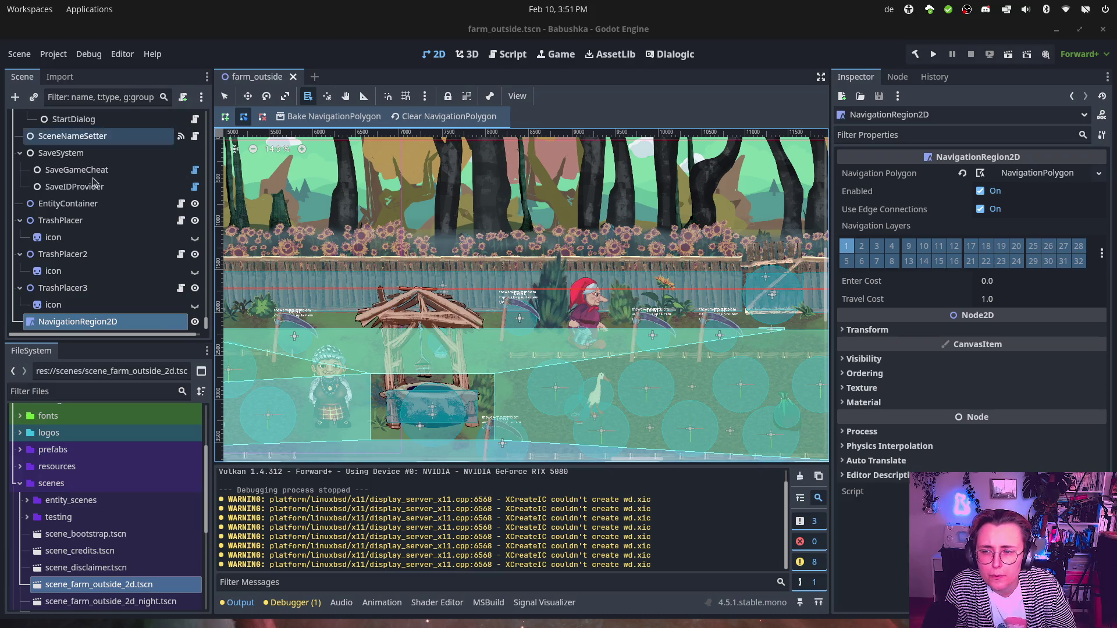
Step: Collapse the Inventory, trash and pen branches in the farm_outside Scene dock
scroll(93, 265, up, 10)
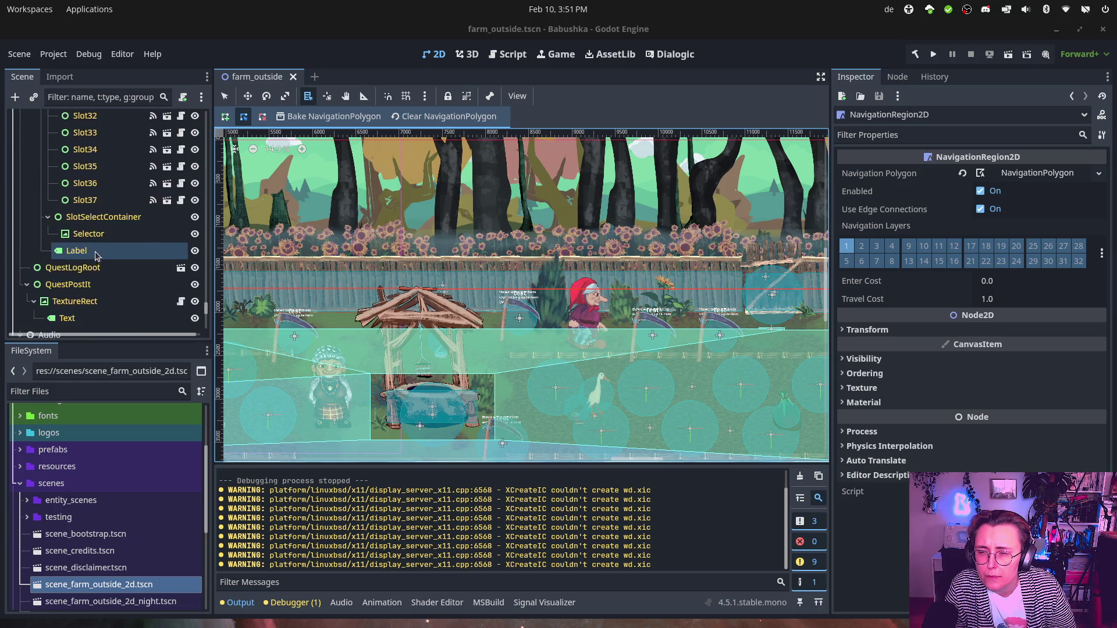
scroll(111, 244, down, 4)
scroll(128, 230, down, 6)
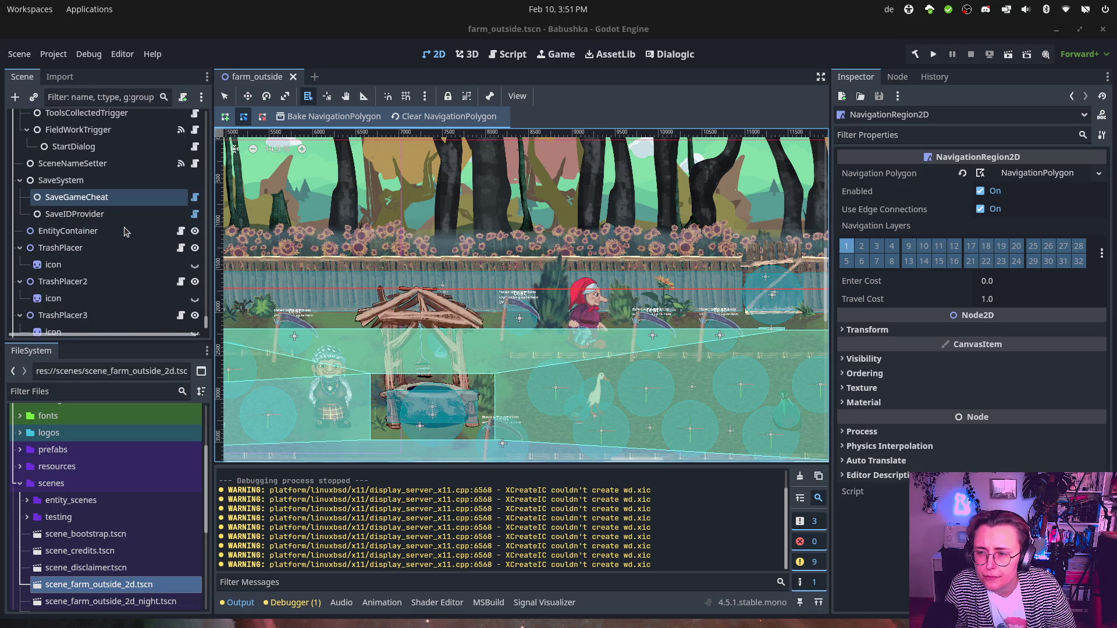
scroll(124, 227, up, 8)
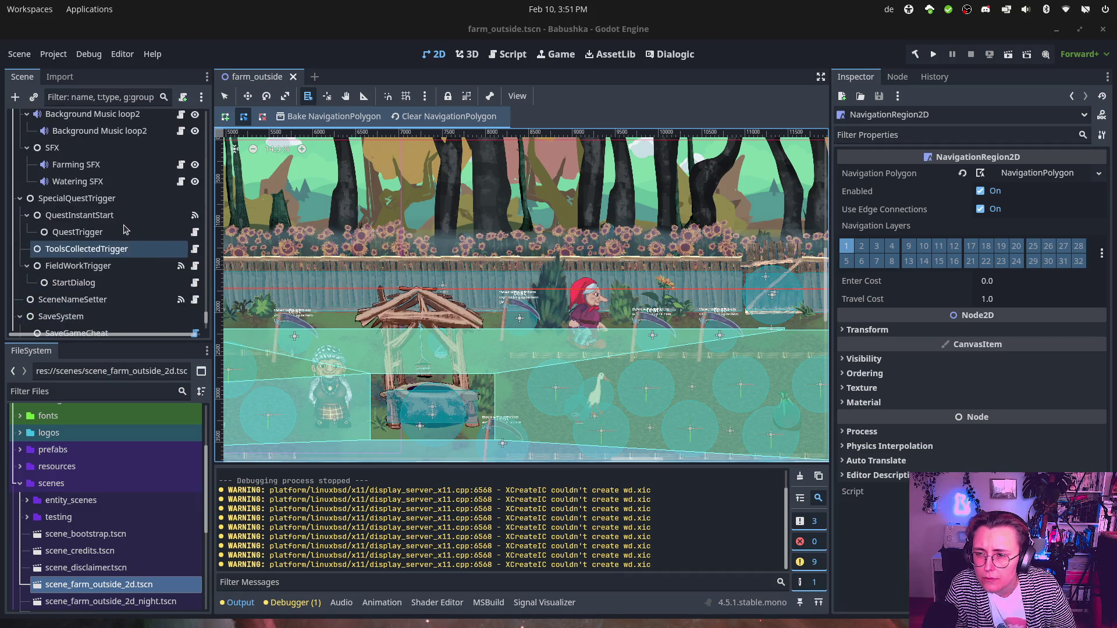
scroll(122, 217, up, 10)
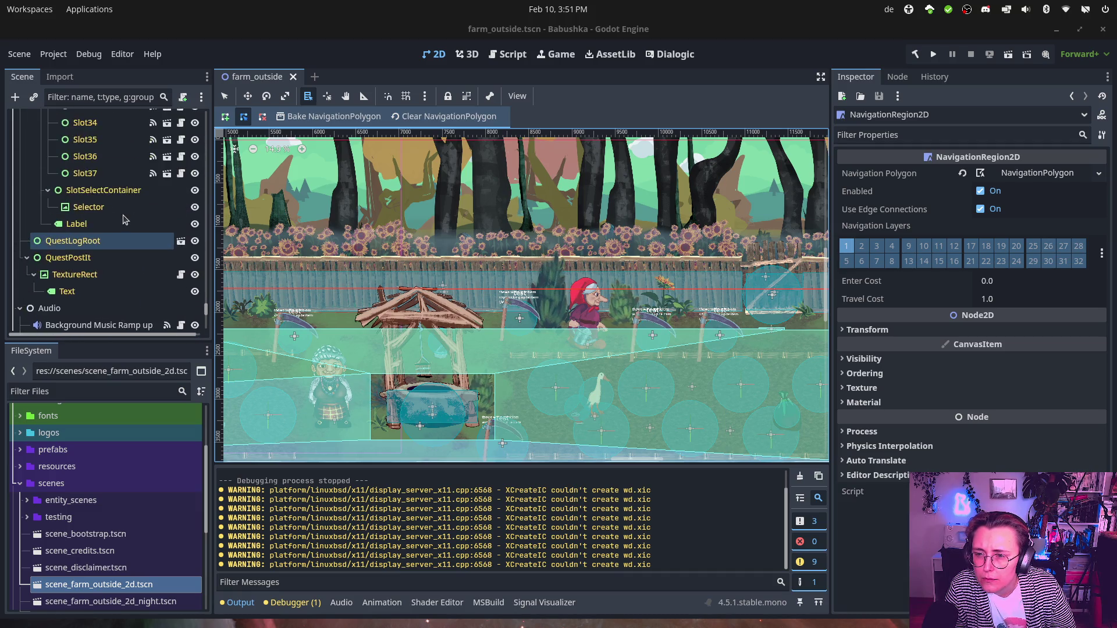
scroll(120, 217, up, 5)
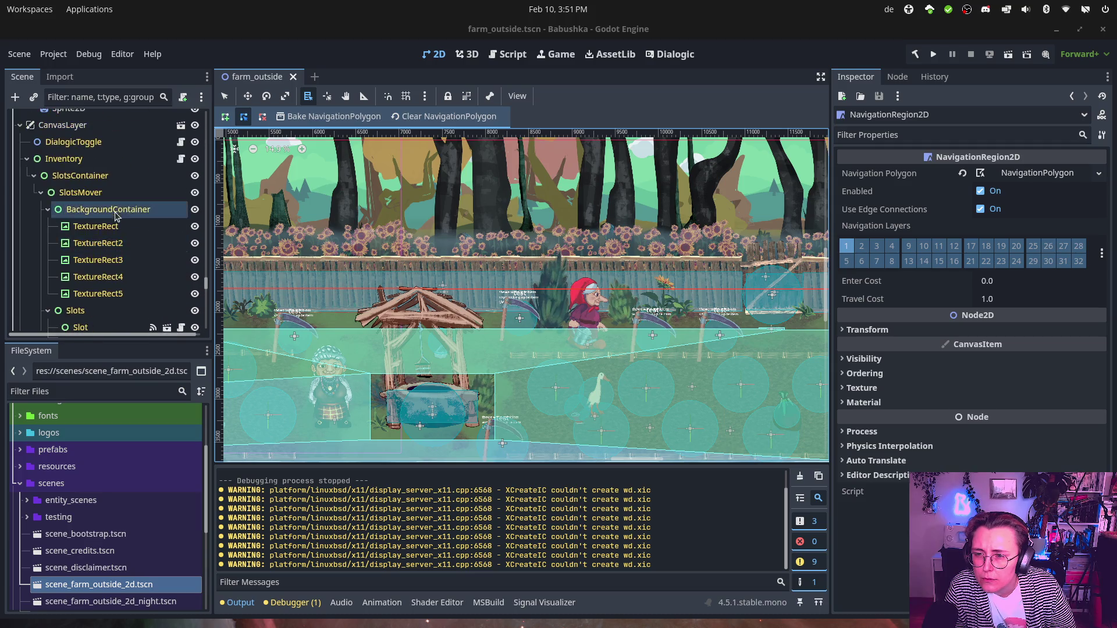
click(26, 185)
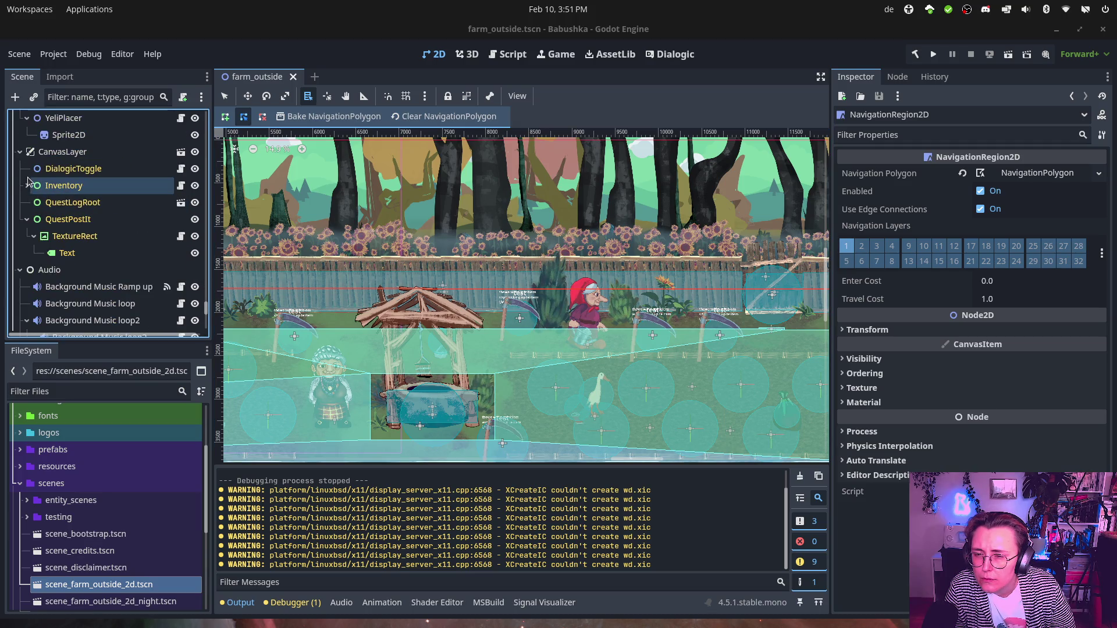
scroll(30, 182, up, 4)
scroll(27, 183, up, 7)
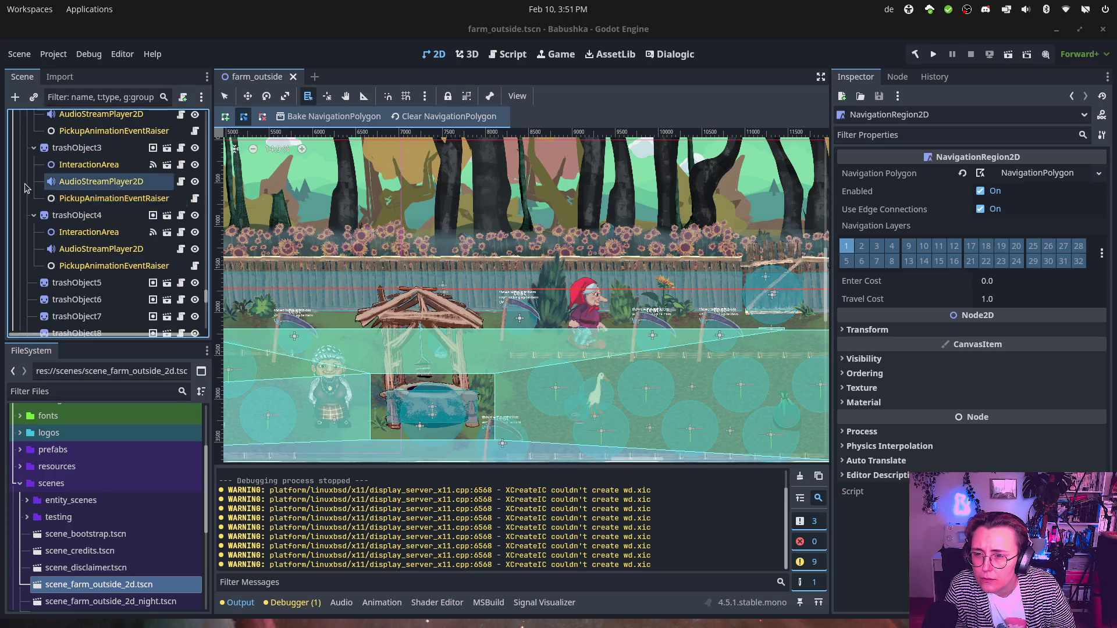
scroll(23, 192, down, 2)
click(26, 242)
scroll(32, 231, up, 3)
click(26, 227)
Step: Collapse the grass and greenery groups and focus the scene tree filter field
scroll(29, 233, up, 5)
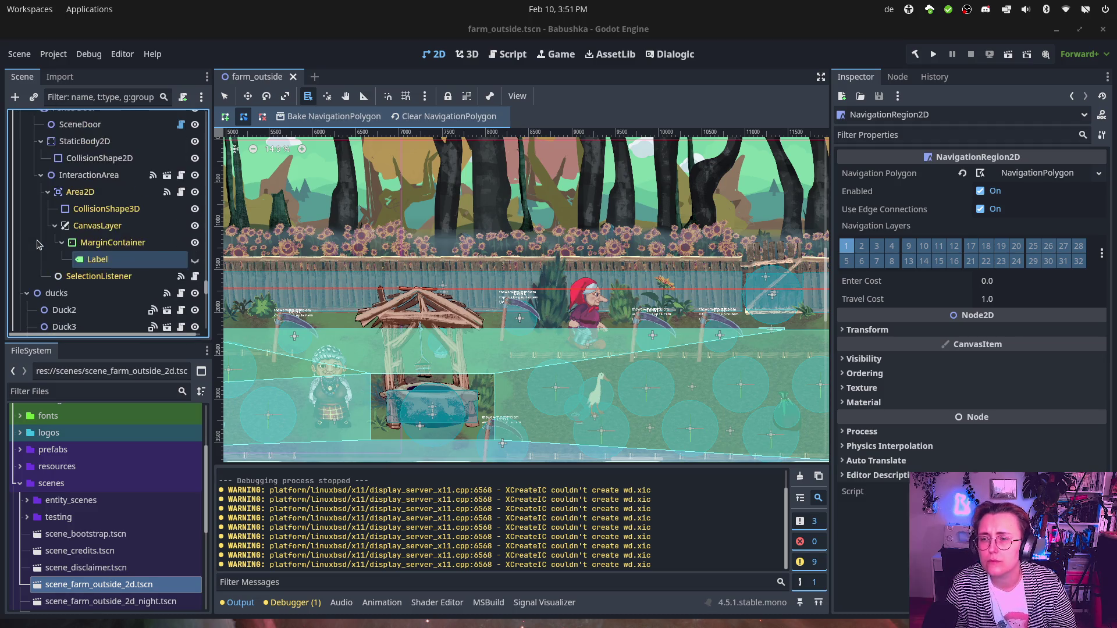
scroll(47, 279, down, 10)
scroll(64, 262, up, 4)
scroll(64, 259, up, 8)
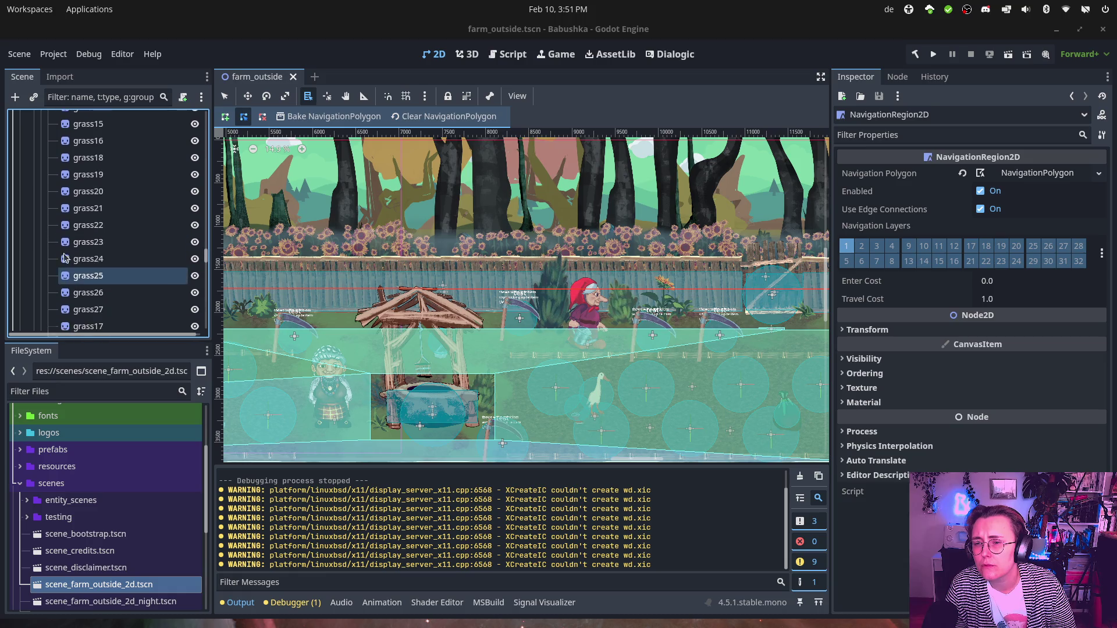
scroll(58, 262, down, 3)
click(47, 277)
scroll(55, 256, down, 5)
scroll(58, 247, up, 10)
click(41, 230)
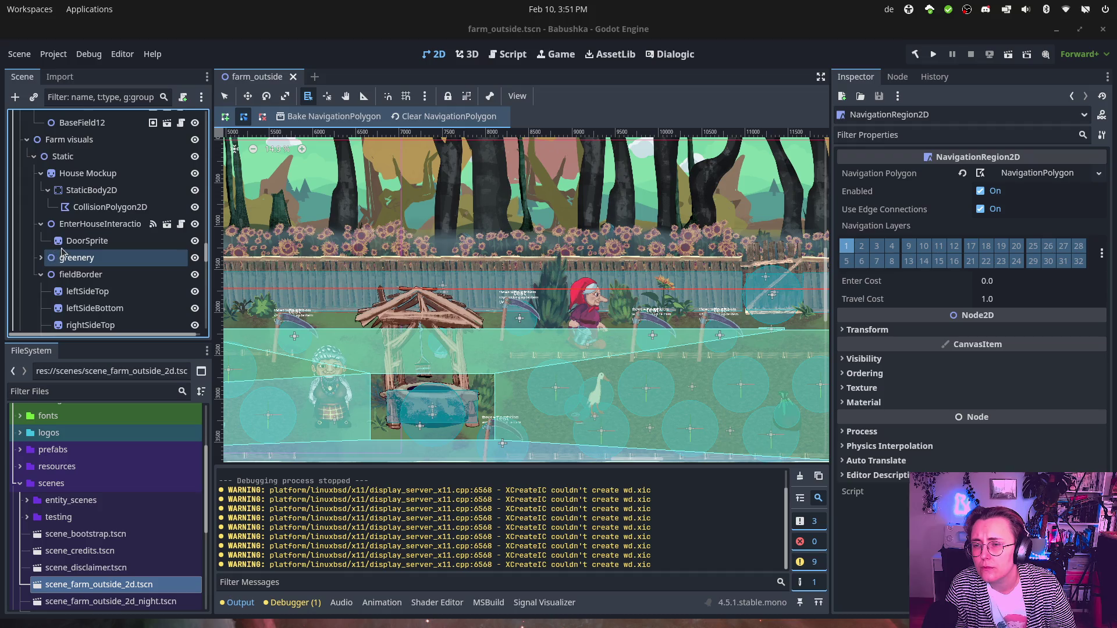
scroll(61, 248, up, 5)
click(138, 97)
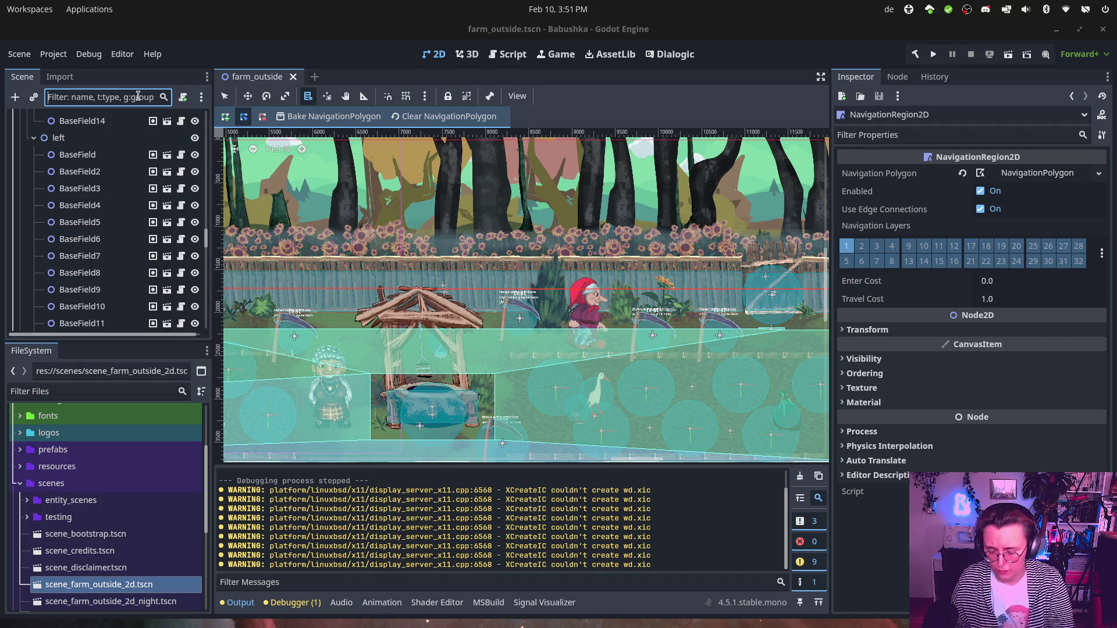
Step: Filter the tree for 'Vesna', select VesnaPlacer, clear the filter, and collapse Well and RakeGenericPickup
text(Vesna)
click(131, 116)
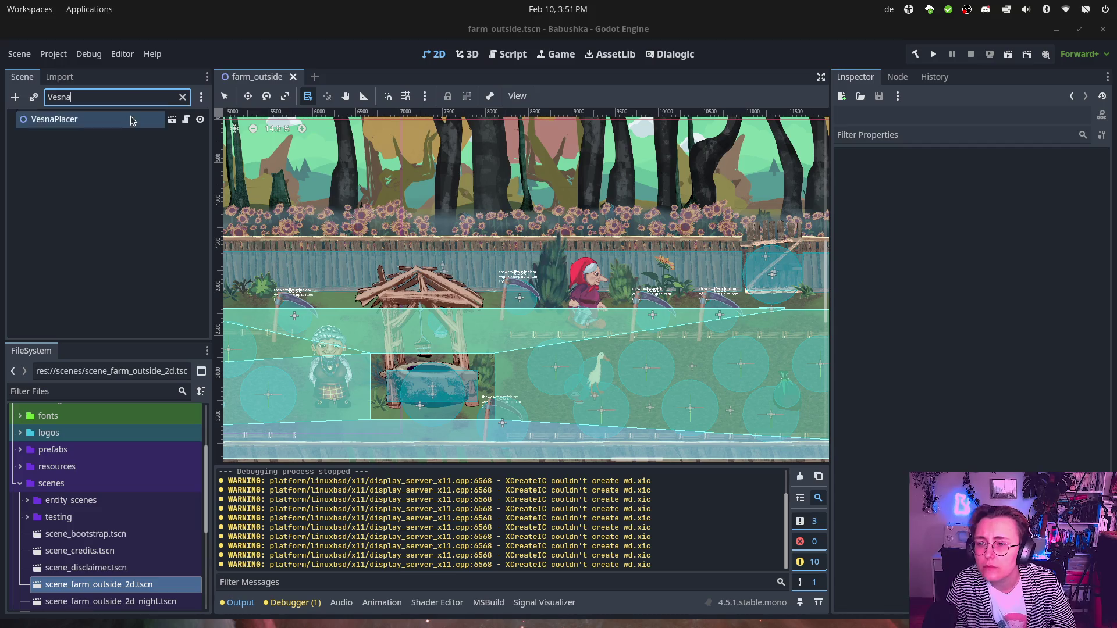
click(164, 97)
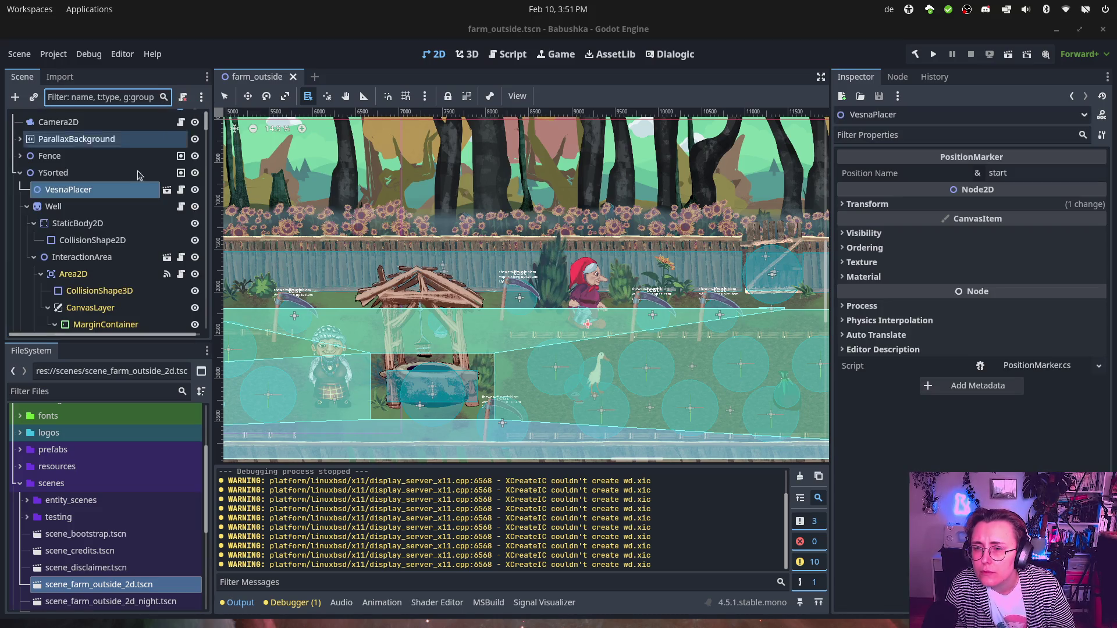
click(28, 206)
click(27, 240)
click(27, 241)
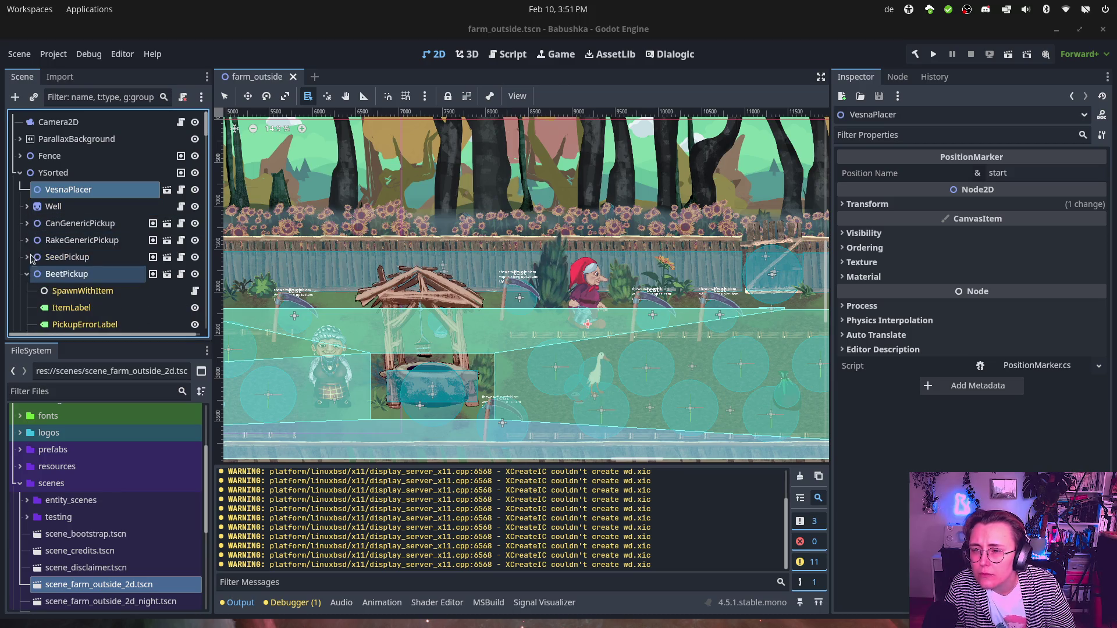
click(19, 173)
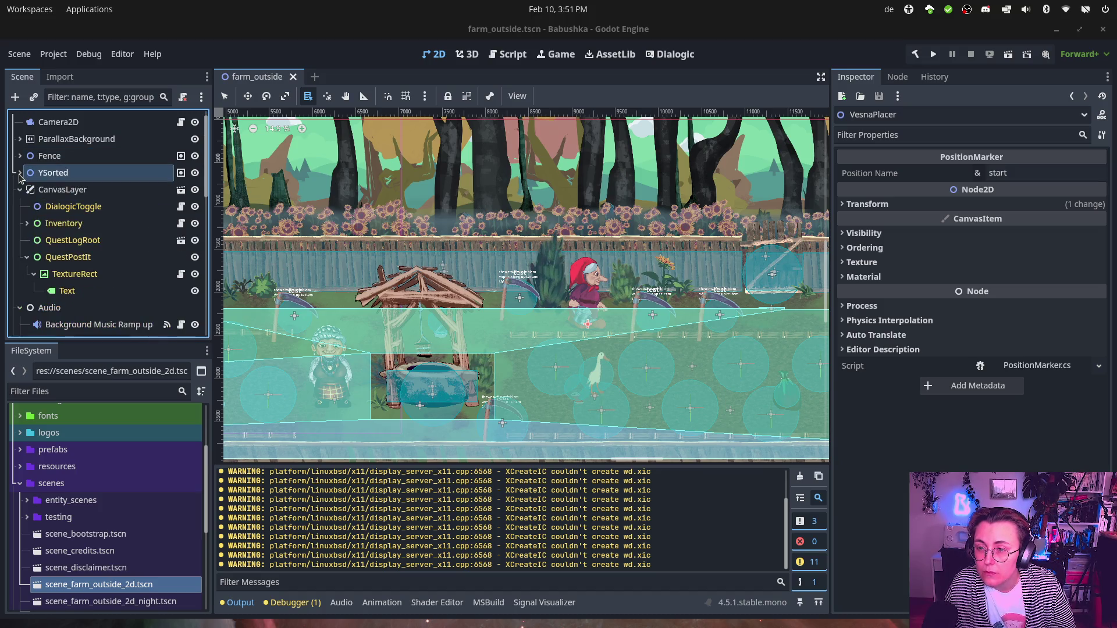
click(20, 173)
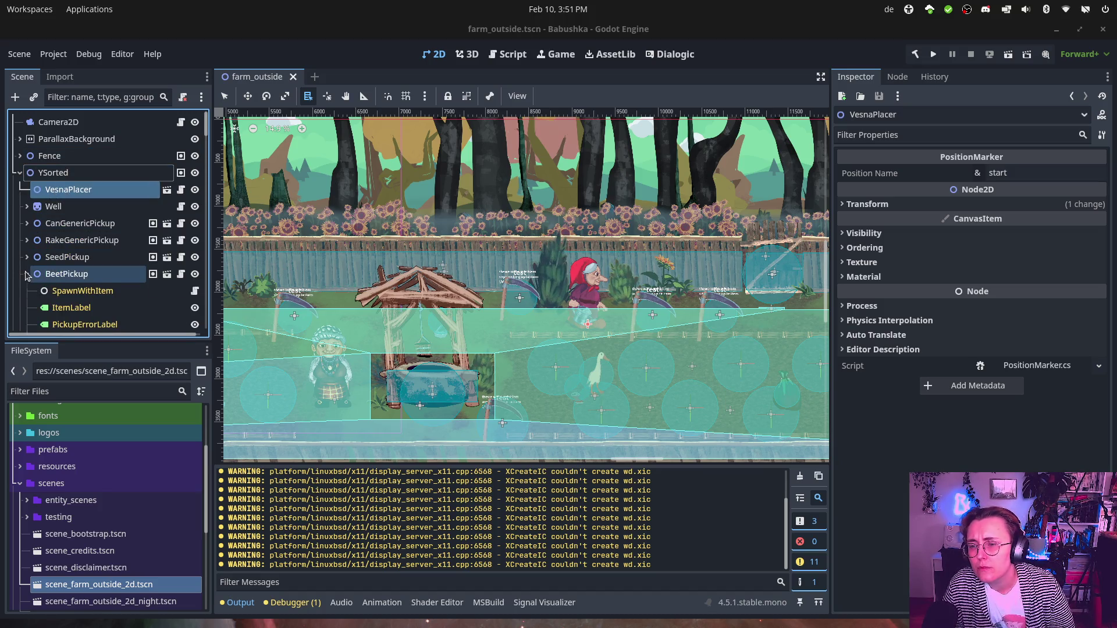
Step: Collapse SeedPickup2, FieldParent, Farm visuals, Blocker, pen, YeliPlacer, CanvasLayer, Audio and SpecialQuestTrigger
click(26, 291)
scroll(29, 298, down, 2)
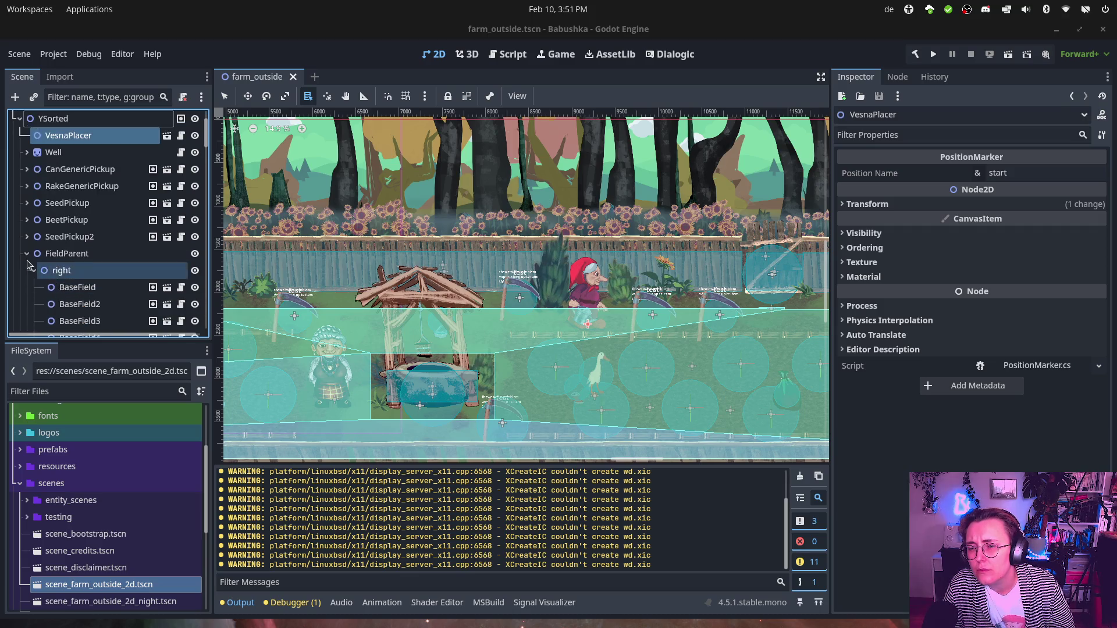
click(27, 254)
click(27, 271)
click(27, 287)
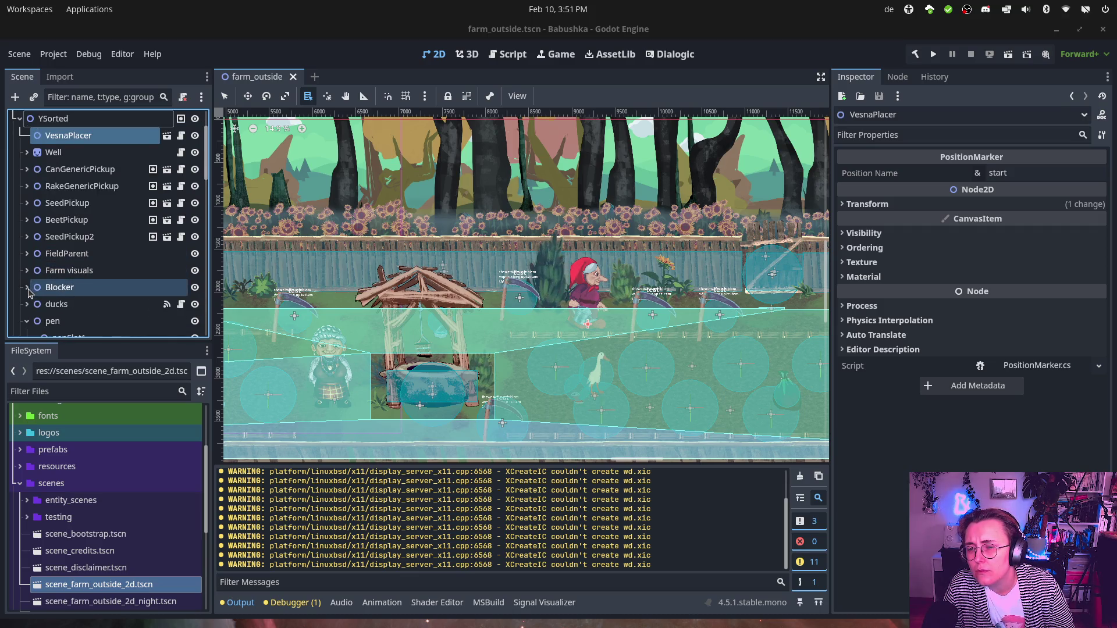
scroll(28, 291, down, 2)
click(27, 287)
scroll(28, 276, down, 5)
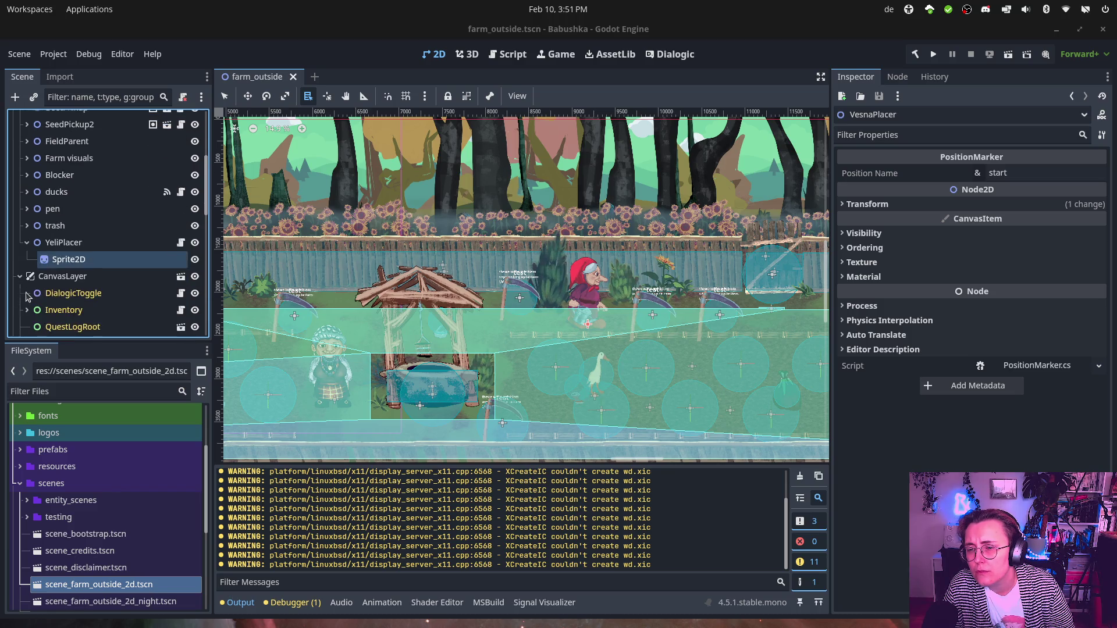
click(27, 243)
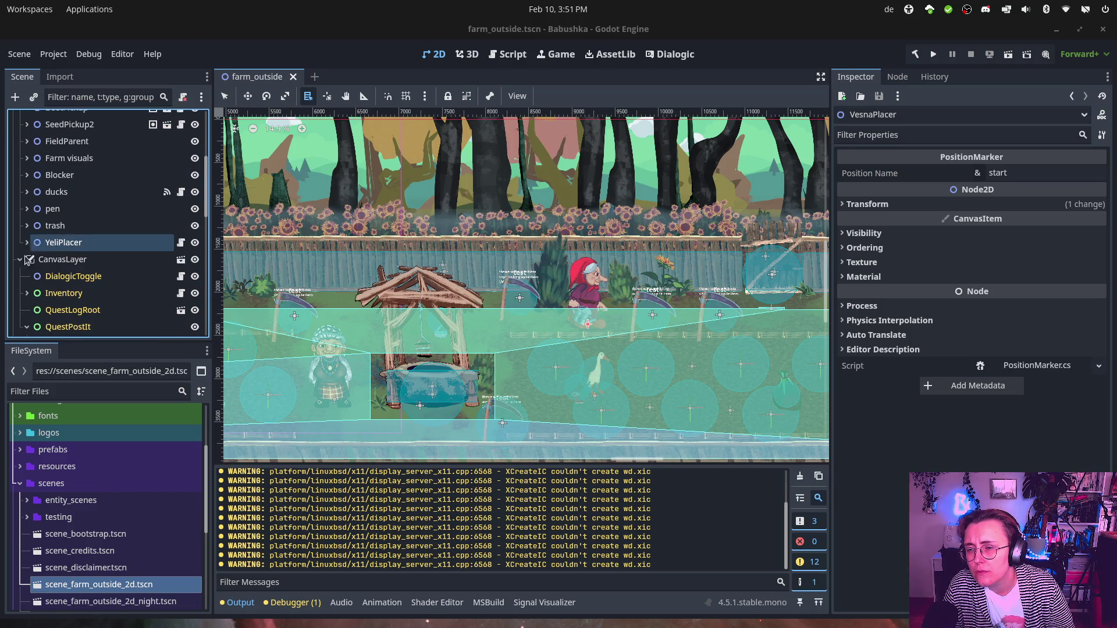
click(20, 260)
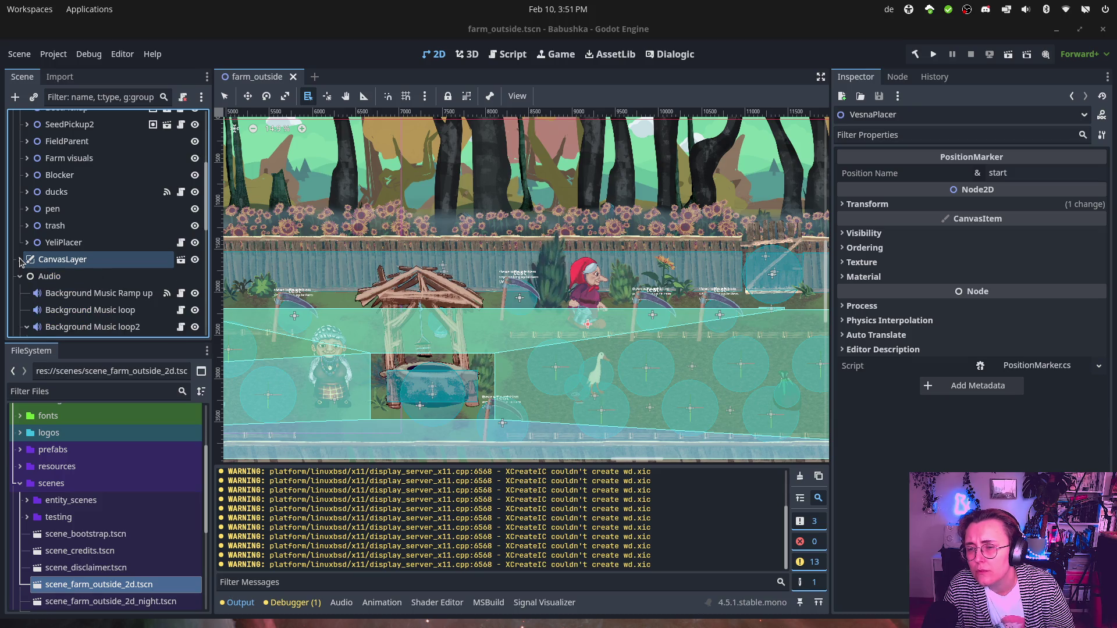
click(20, 277)
click(20, 293)
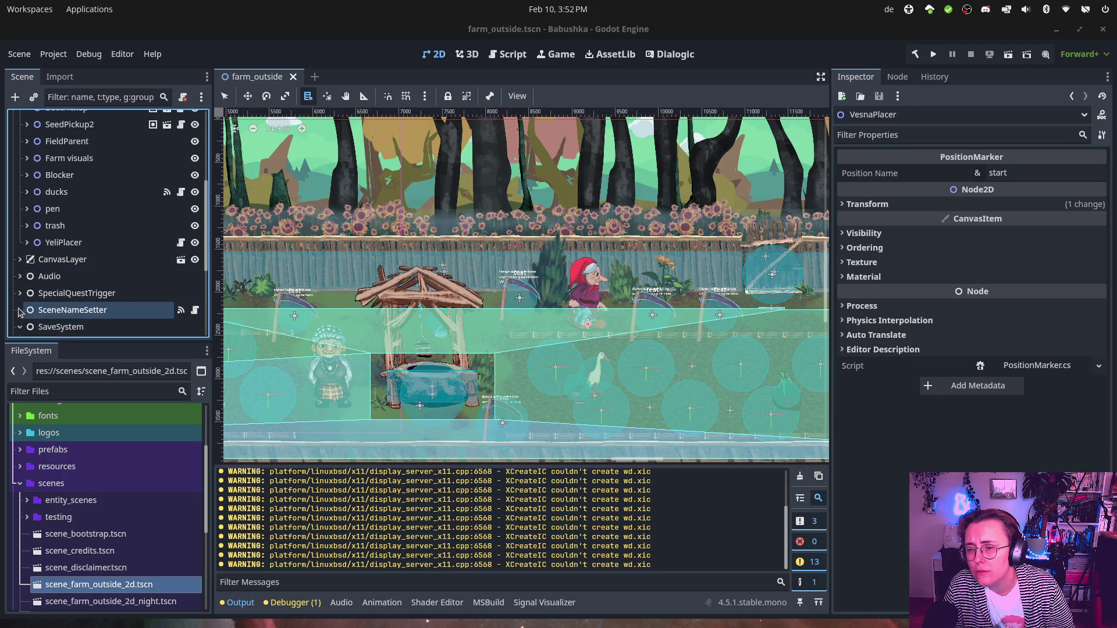
Step: Open VesnaPlacer's own scene in a separate editor tab
scroll(27, 310, up, 5)
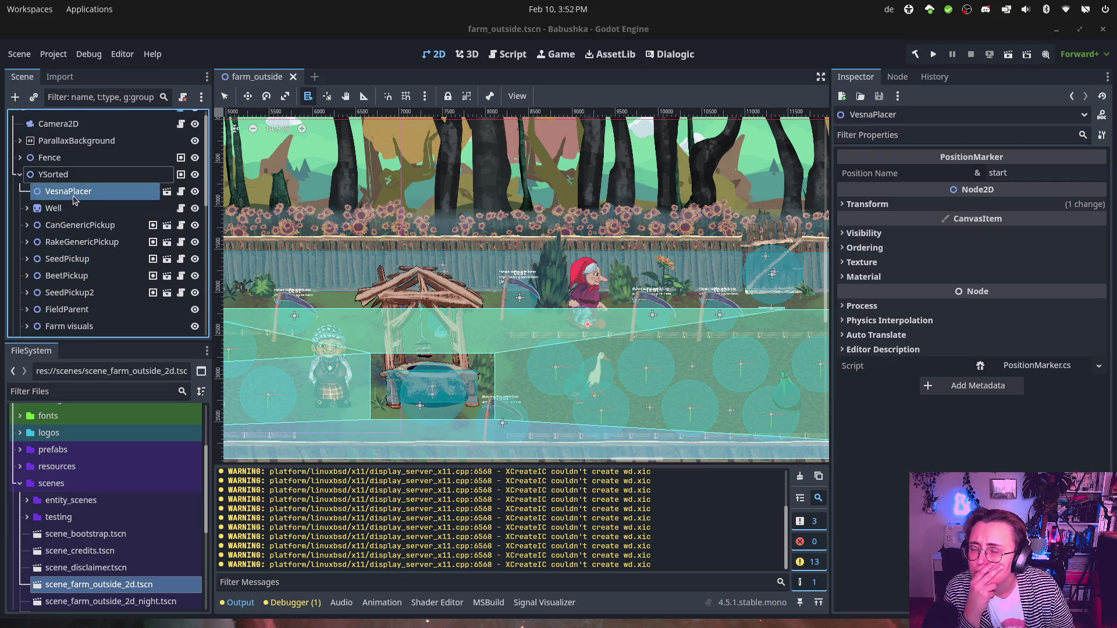
scroll(75, 226, down, 5)
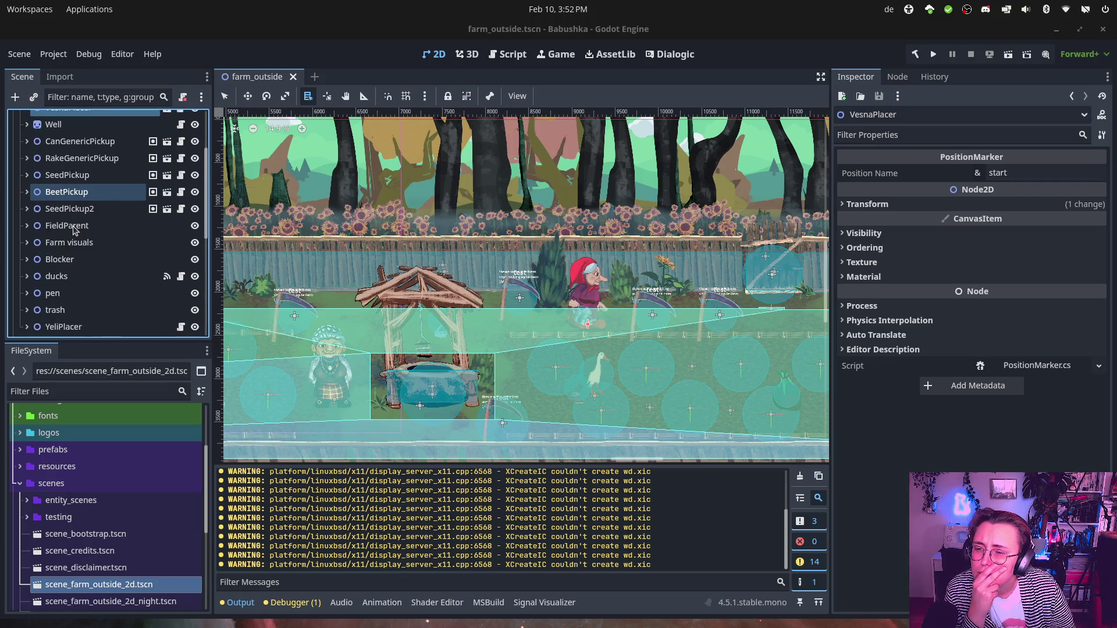
scroll(75, 231, up, 5)
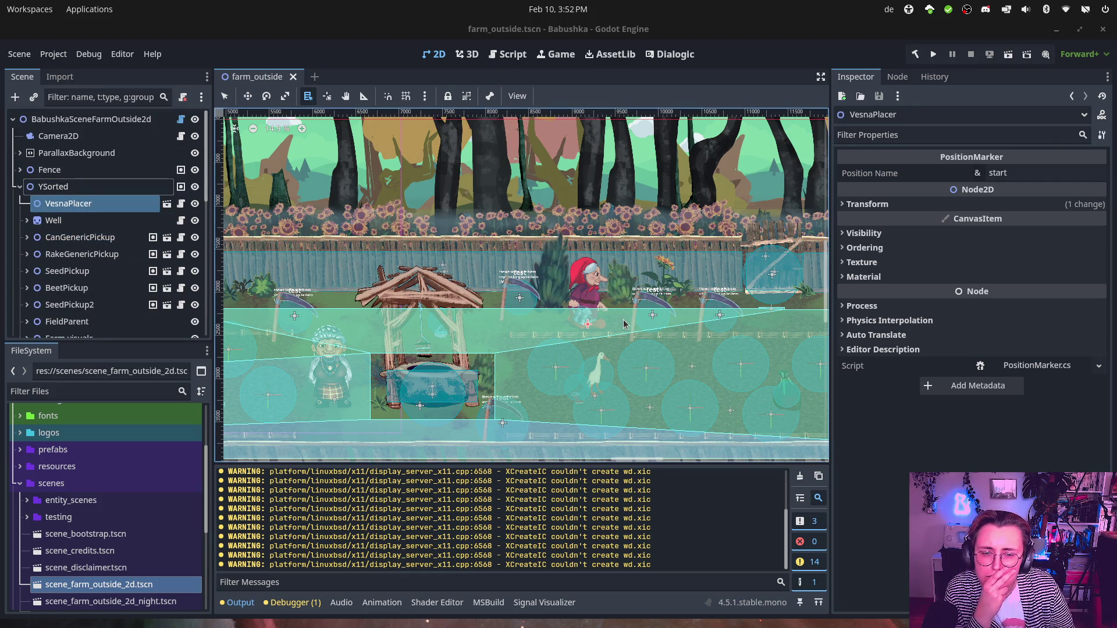
click(167, 205)
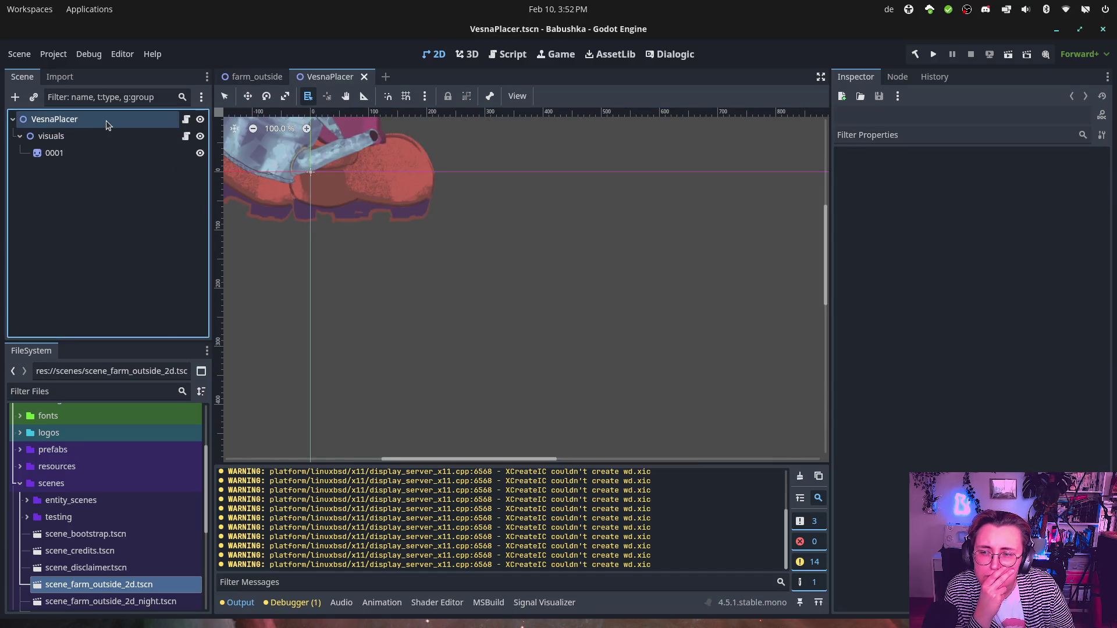
Step: Inspect the visuals and 0001 sprite nodes of the VesnaPlacer scene, then return to farm_outside
click(99, 136)
click(93, 153)
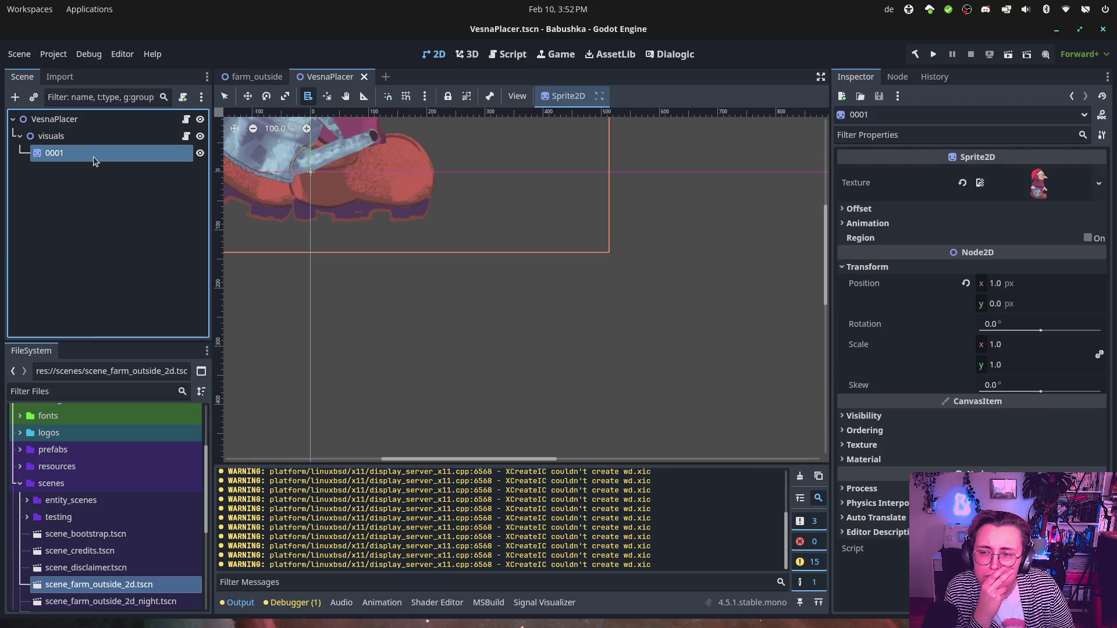
click(89, 122)
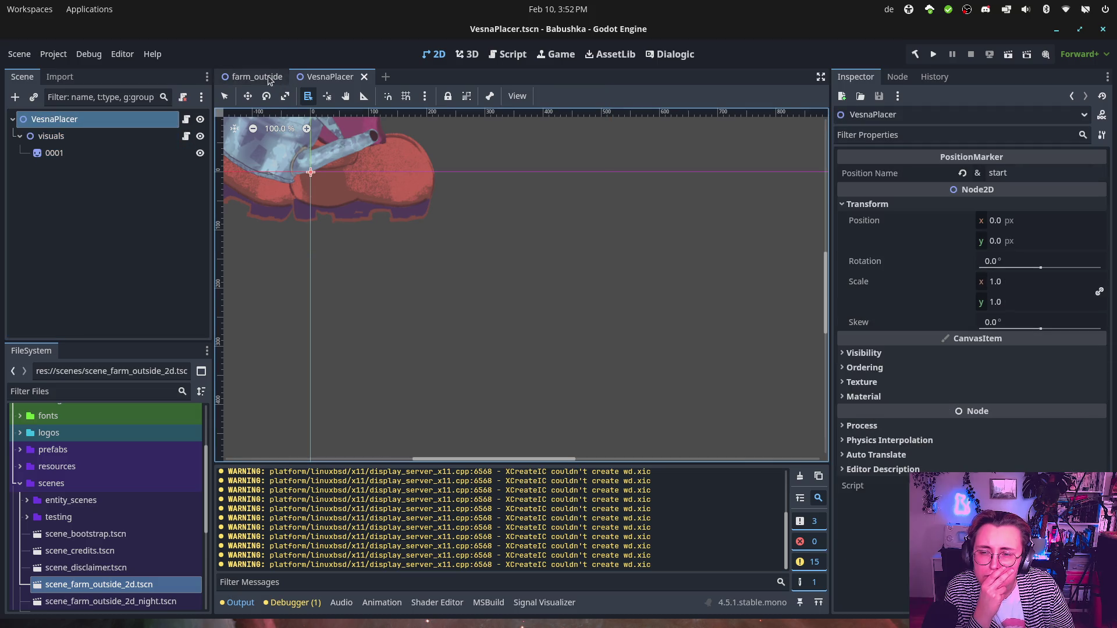
click(271, 75)
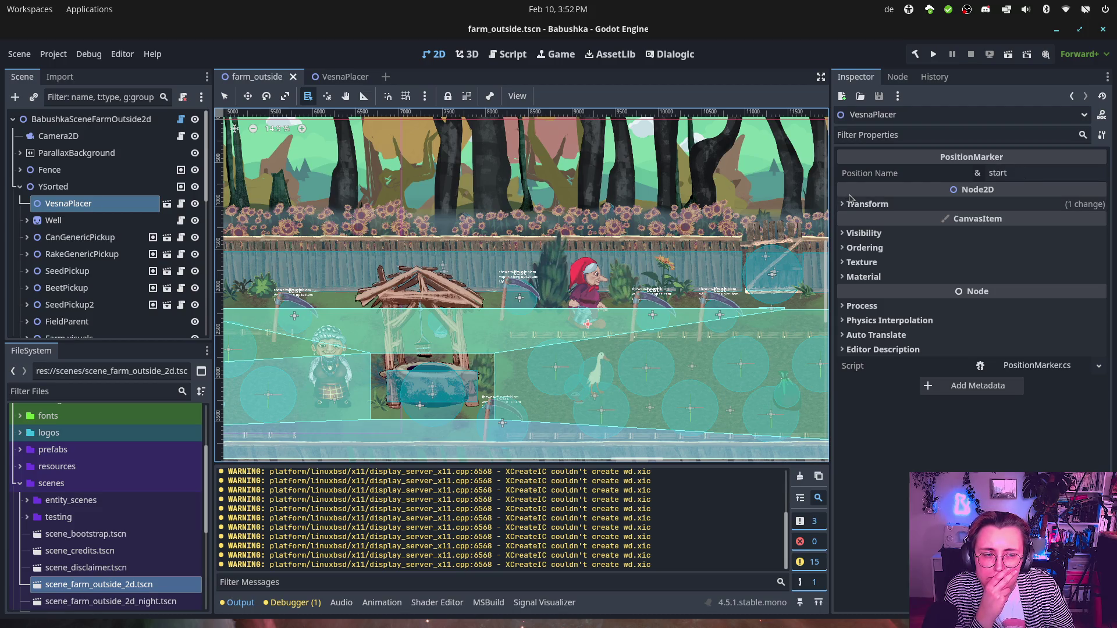
Step: Open VesnaPlacer's PositionMarker.cs script and check its signals before returning to the 2D view
click(875, 203)
click(875, 204)
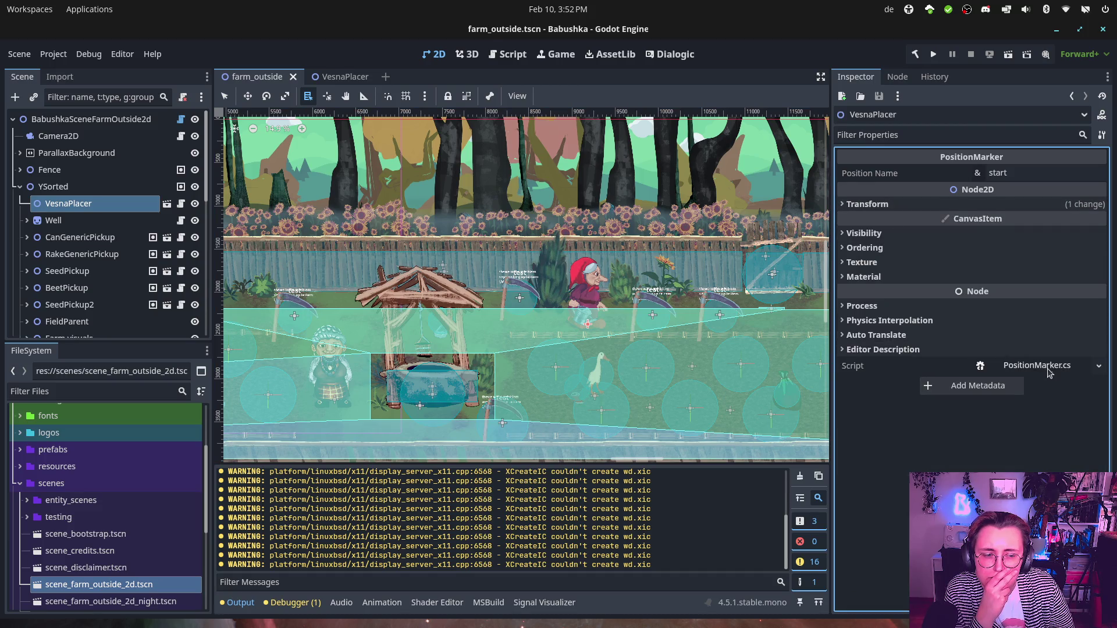
click(1049, 368)
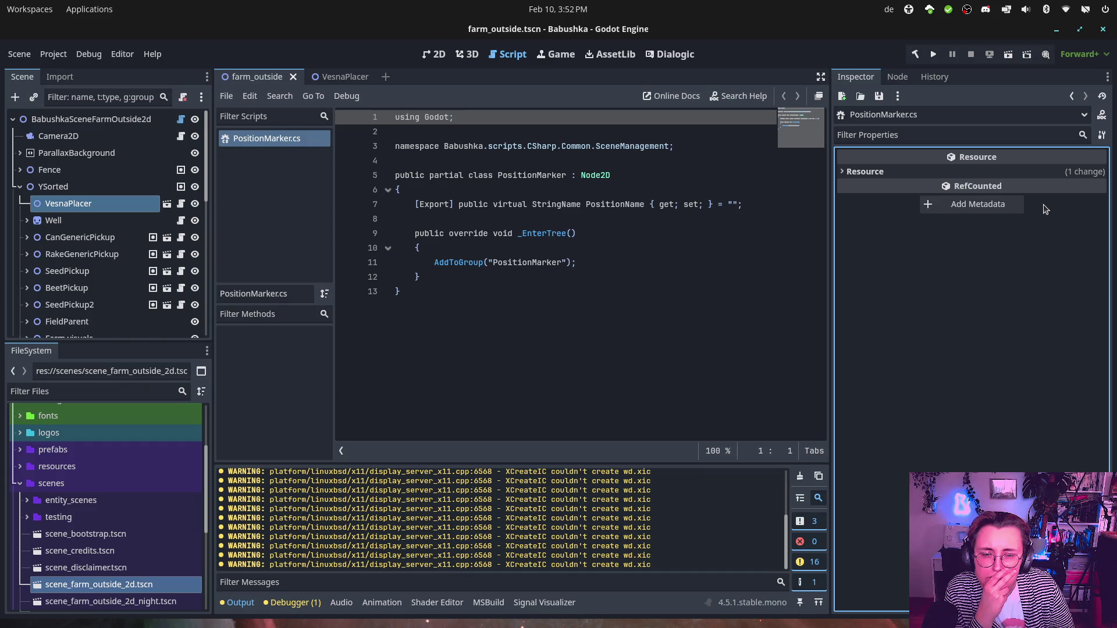
click(77, 201)
click(897, 77)
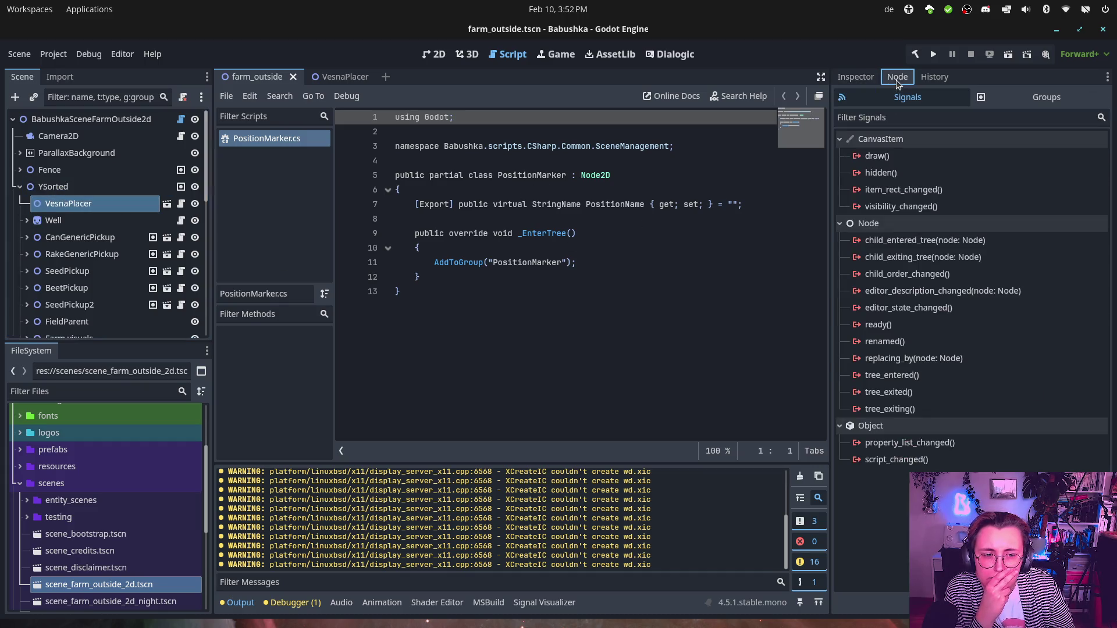
key(Up)
key(Up)
key(Up)
key(Down)
key(Down)
key(Down)
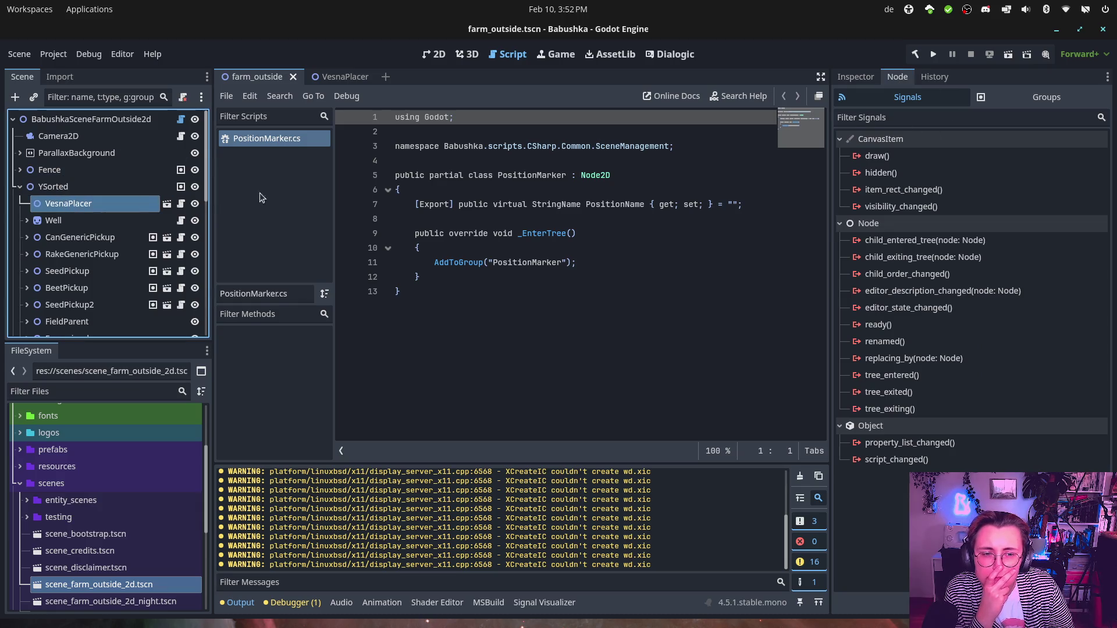
click(858, 77)
click(434, 54)
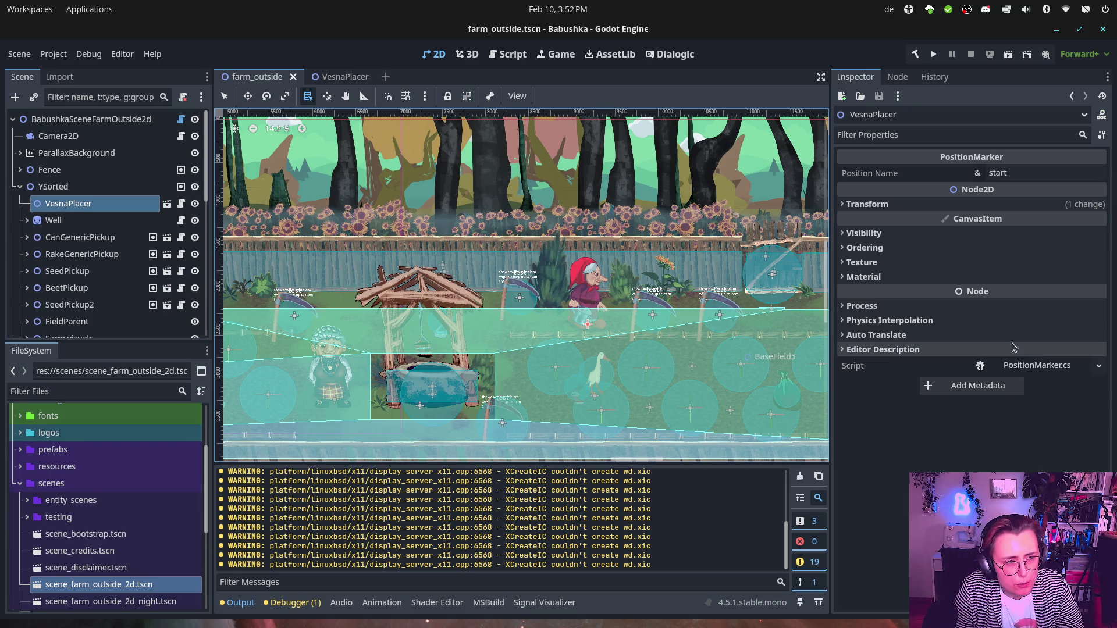
Step: Bring up and dismiss the VesnaPlacer node's actions list twice in the farm scene tree
right_click(113, 203)
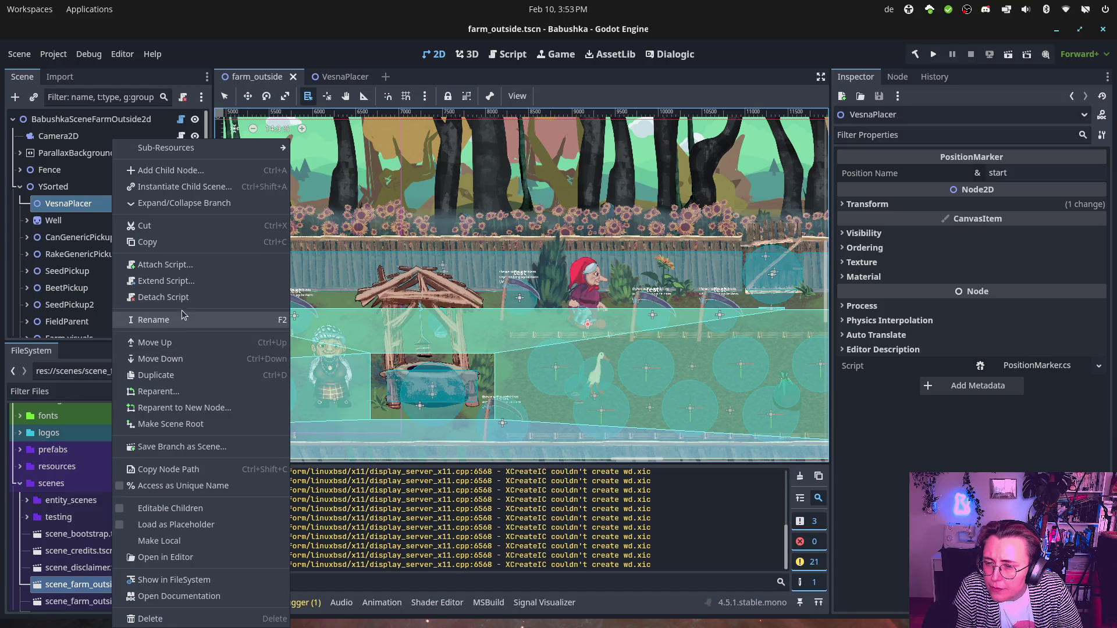
click(175, 203)
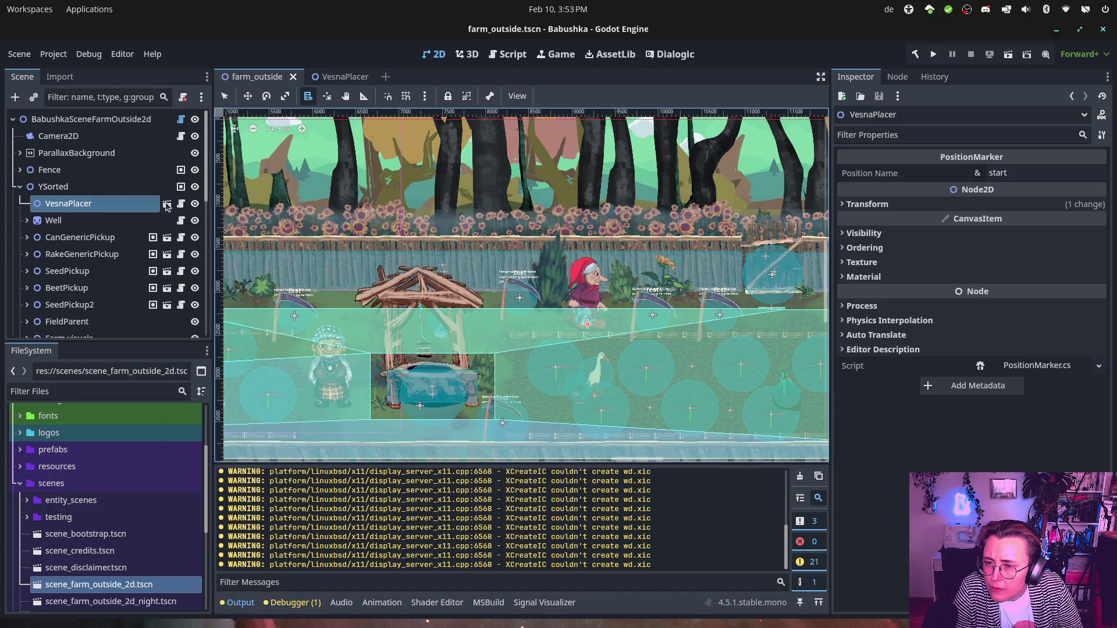
right_click(66, 209)
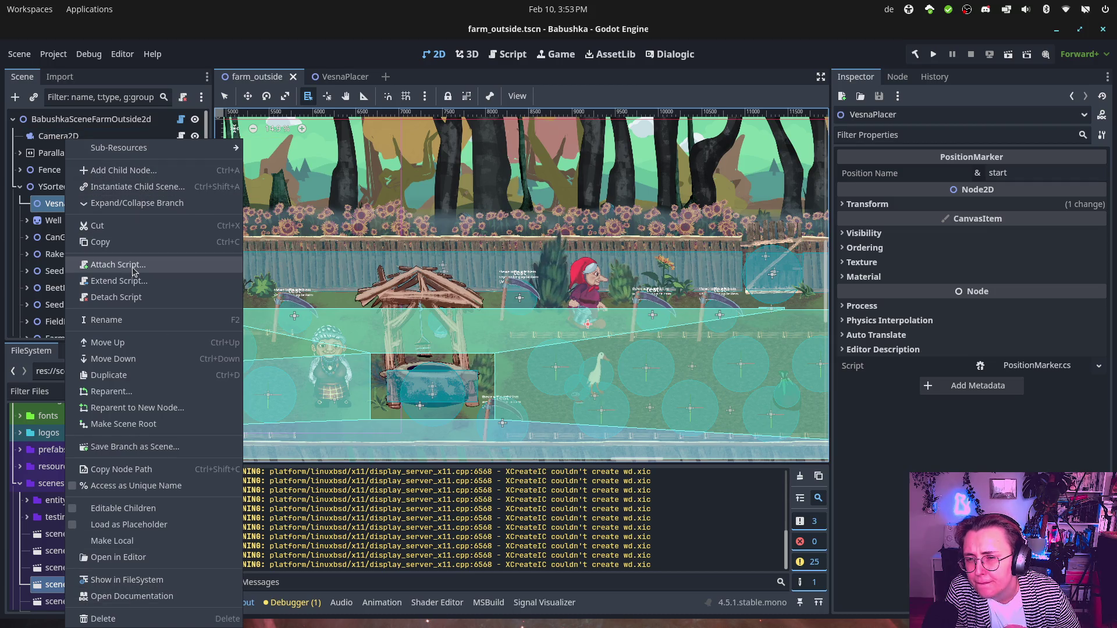
click(46, 207)
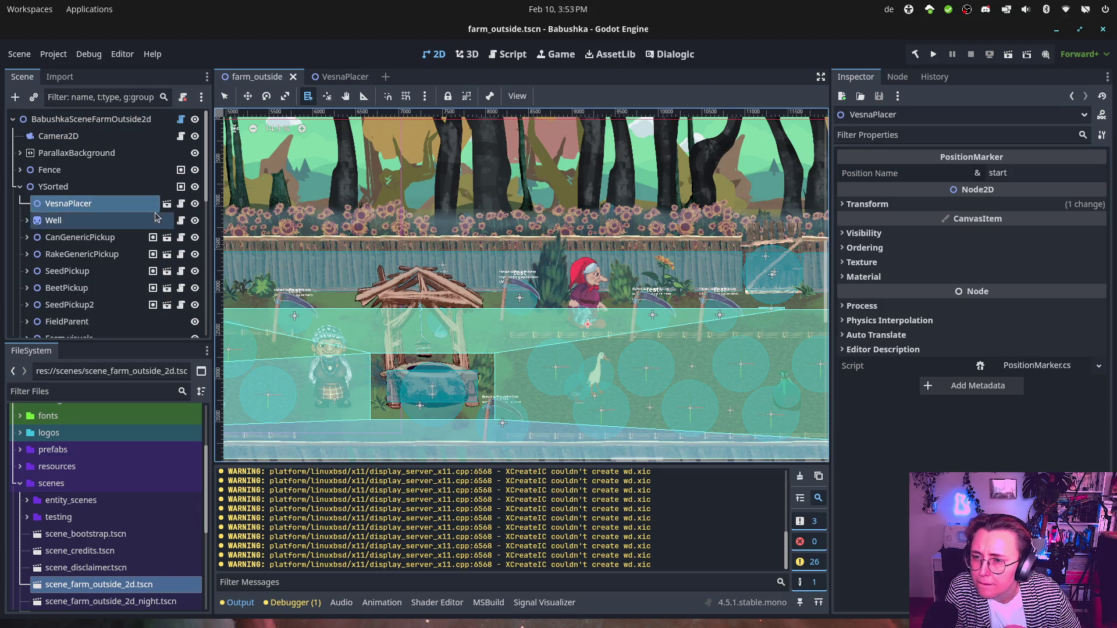
Step: Inspect the YeliPlacer node and its Sprite2D child, then collapse it again
scroll(95, 233, down, 5)
click(71, 285)
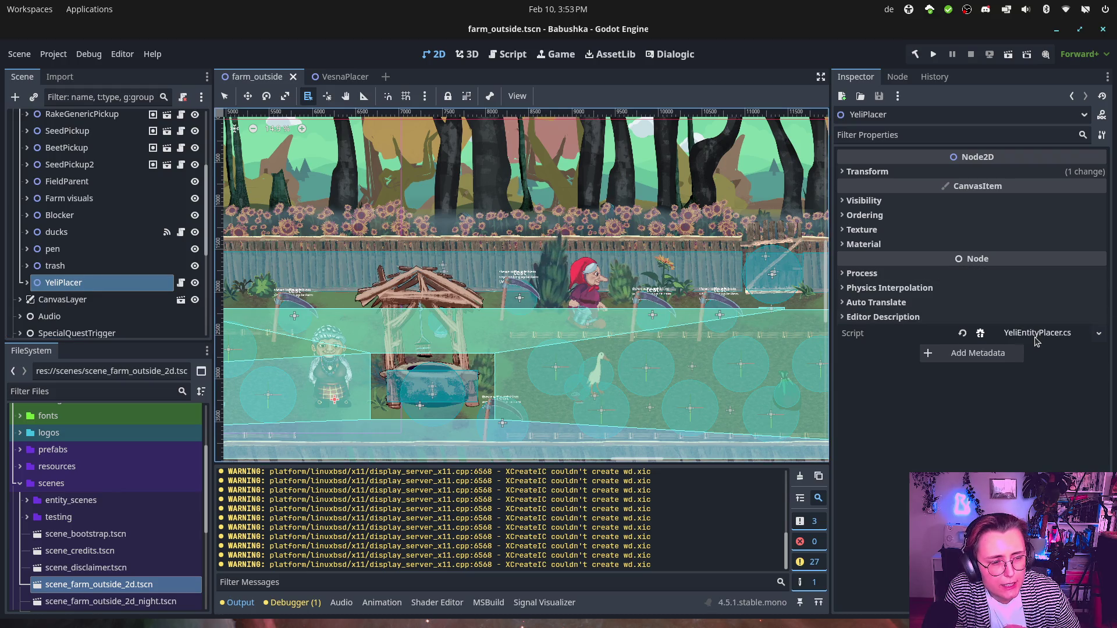
click(28, 285)
key(Down)
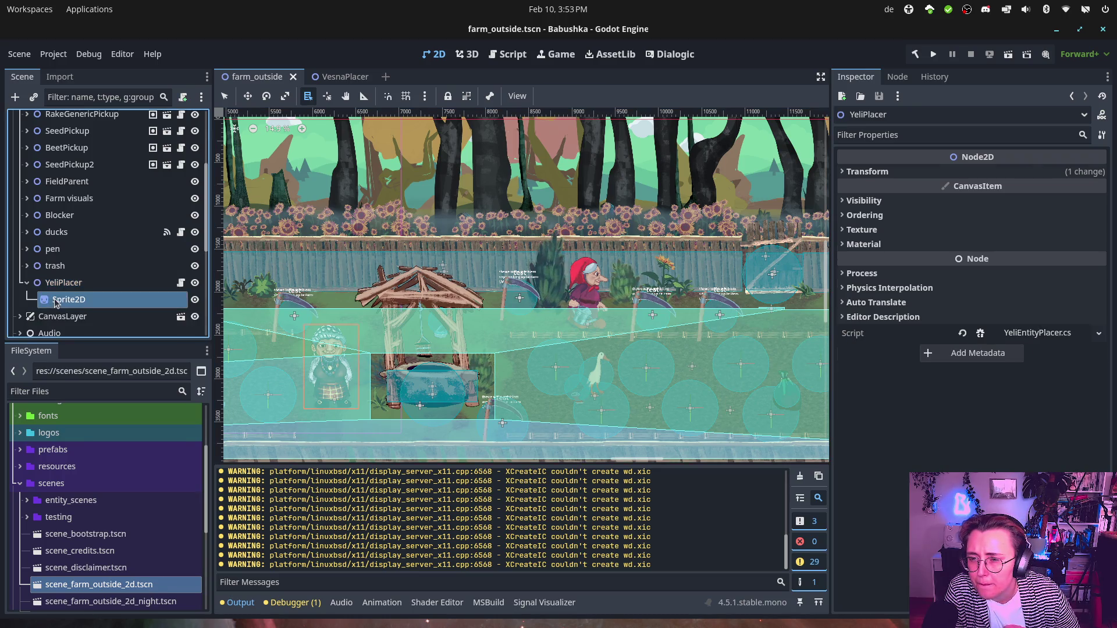
click(25, 285)
scroll(58, 244, up, 5)
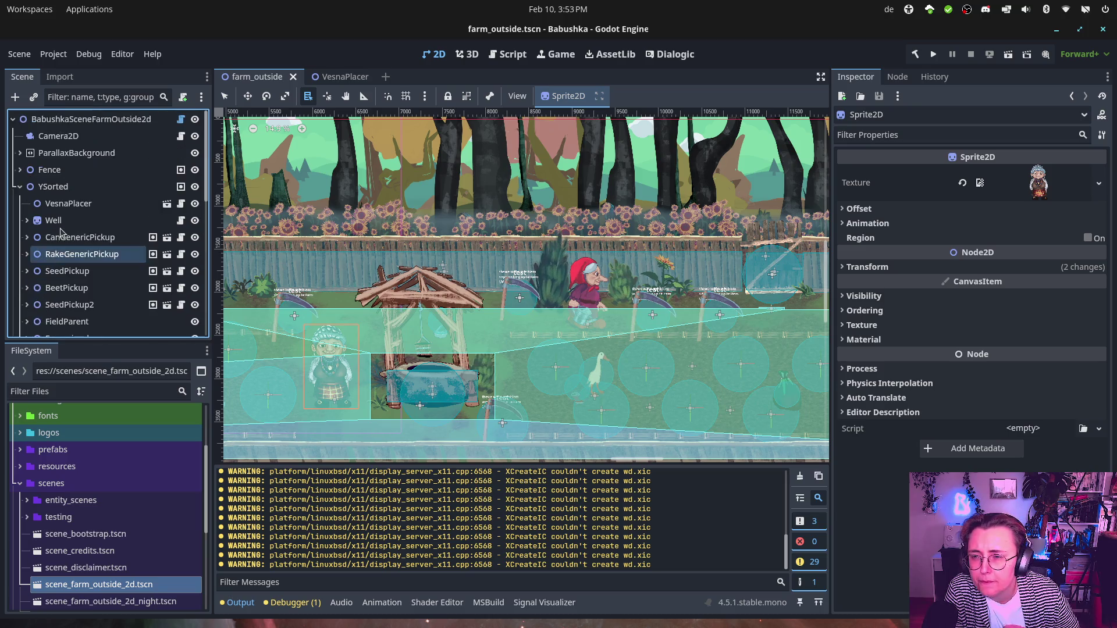
Step: Open the VesnaPlacer scene and inspect its visuals, 0001 sprite and root nodes
click(60, 203)
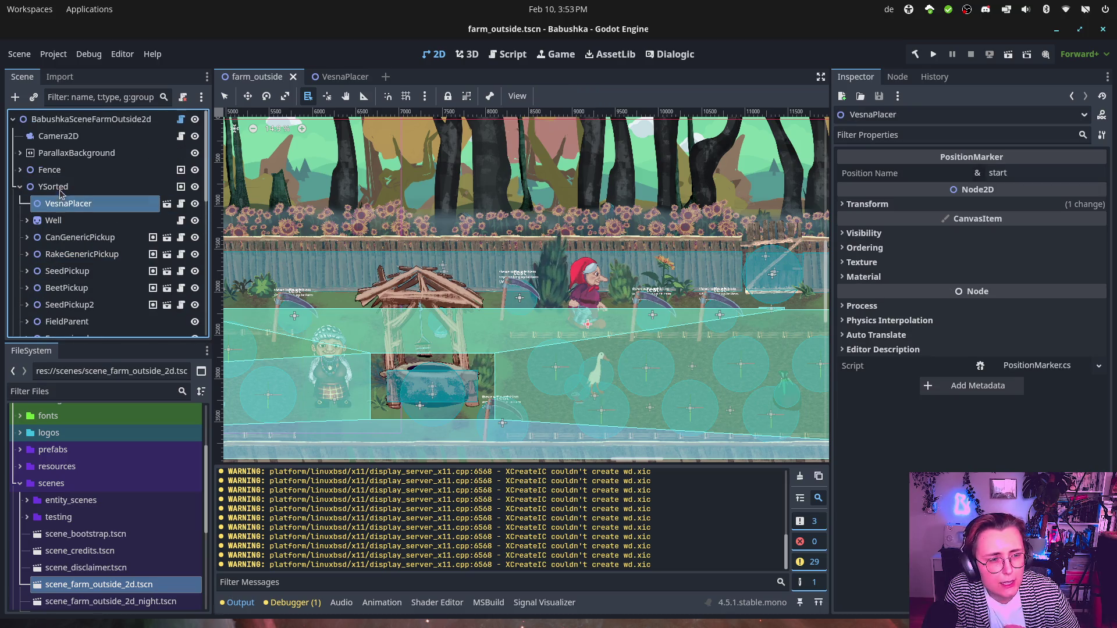
click(60, 188)
click(65, 206)
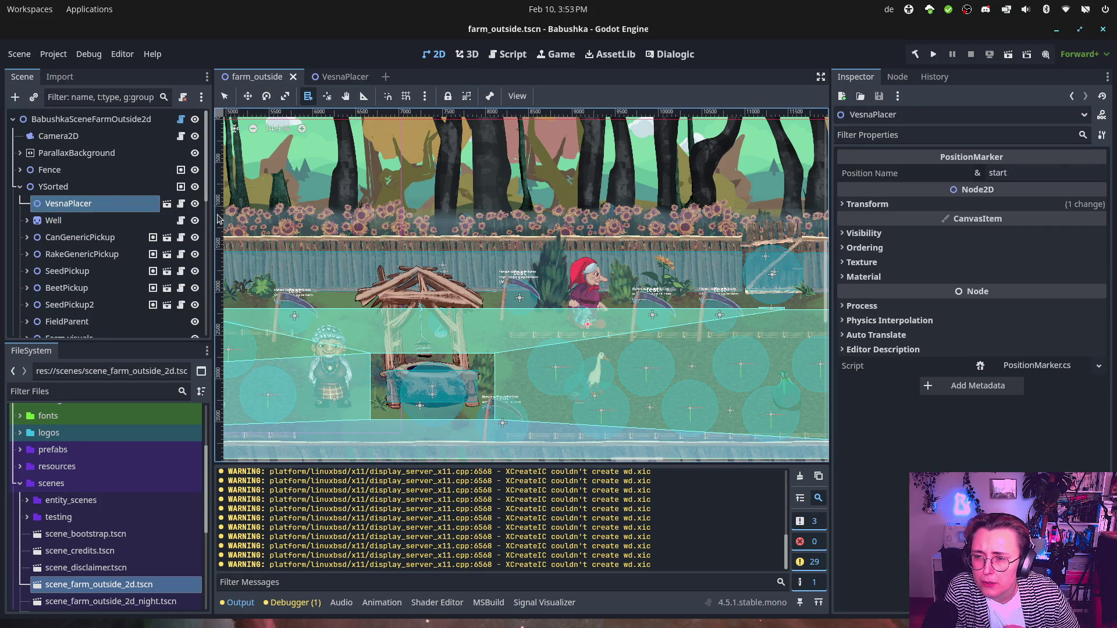
click(166, 203)
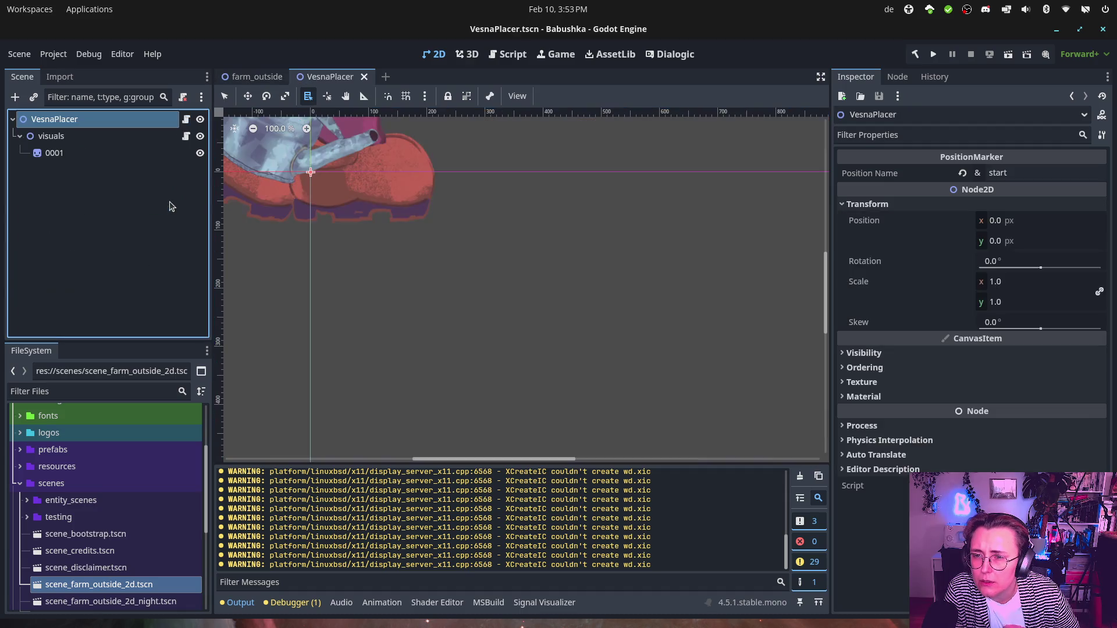
click(93, 135)
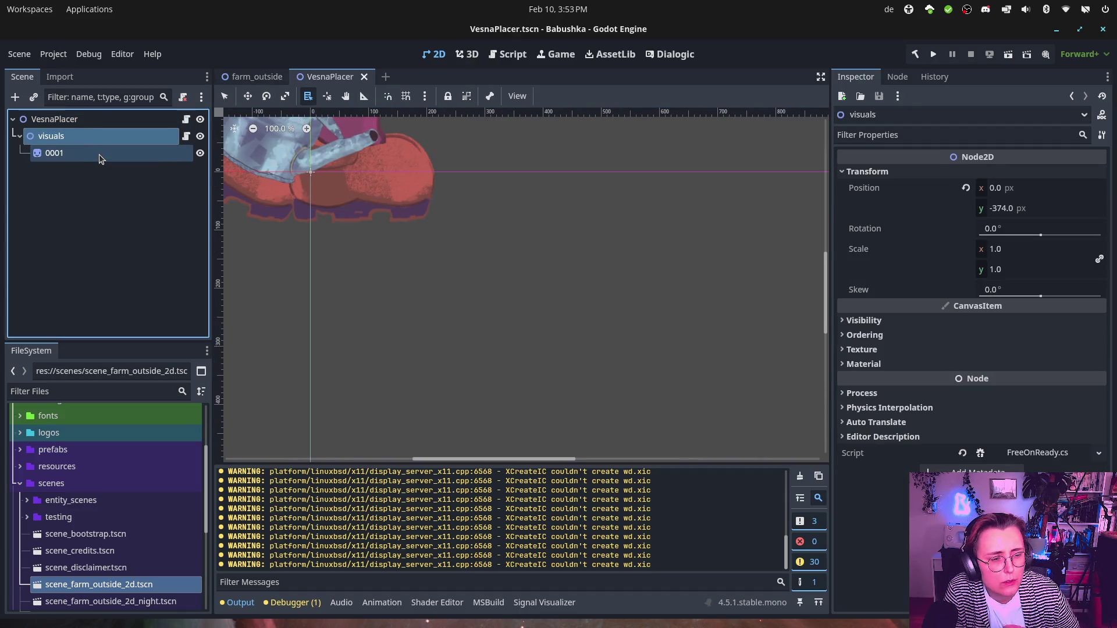
click(99, 155)
click(85, 121)
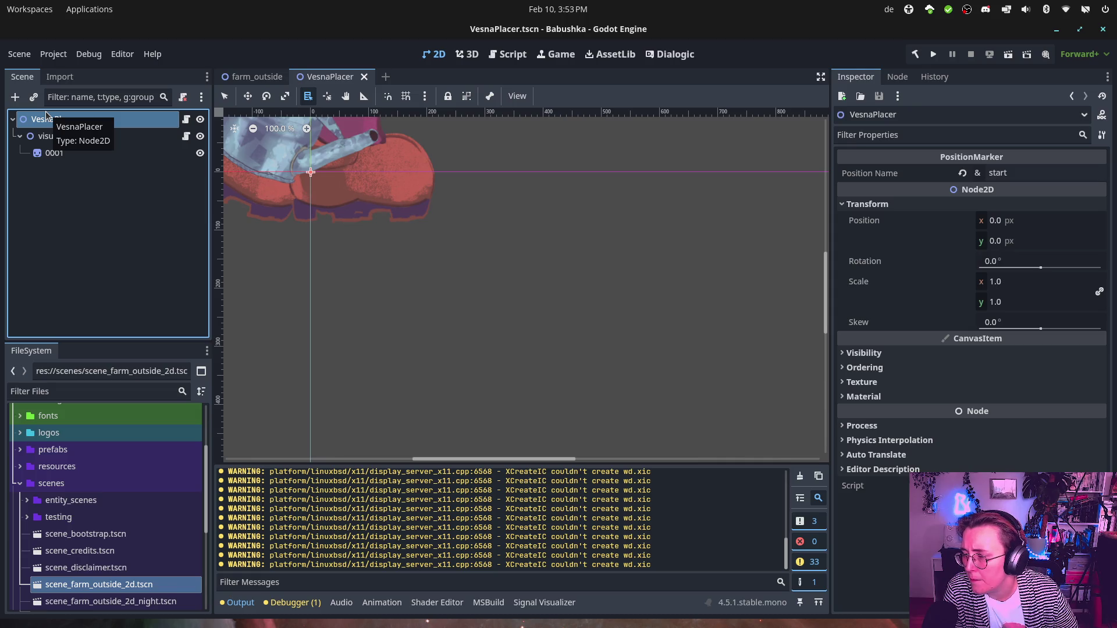
Step: Return to the farm_outside scene, then switch to Rider showing PositionMarker.cs
click(230, 82)
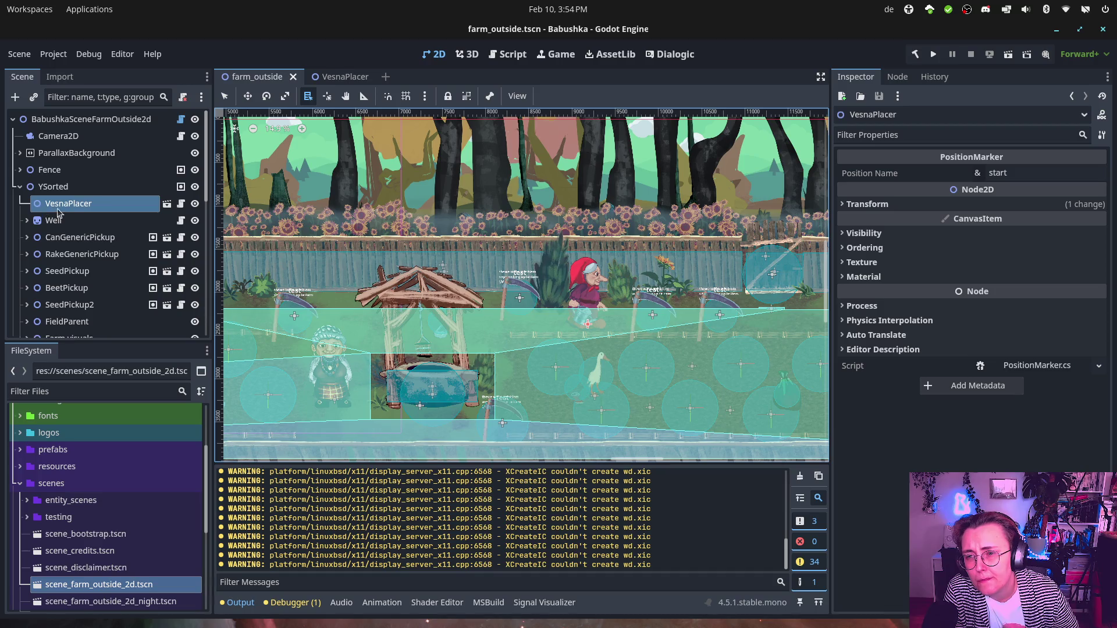
scroll(108, 215, down, 5)
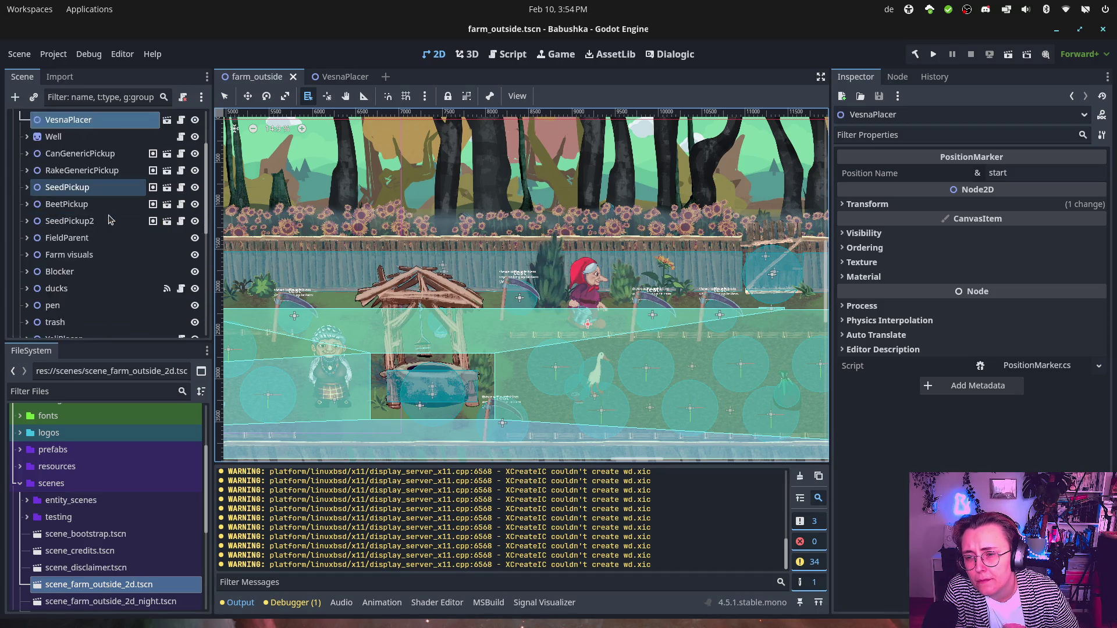
scroll(107, 215, up, 5)
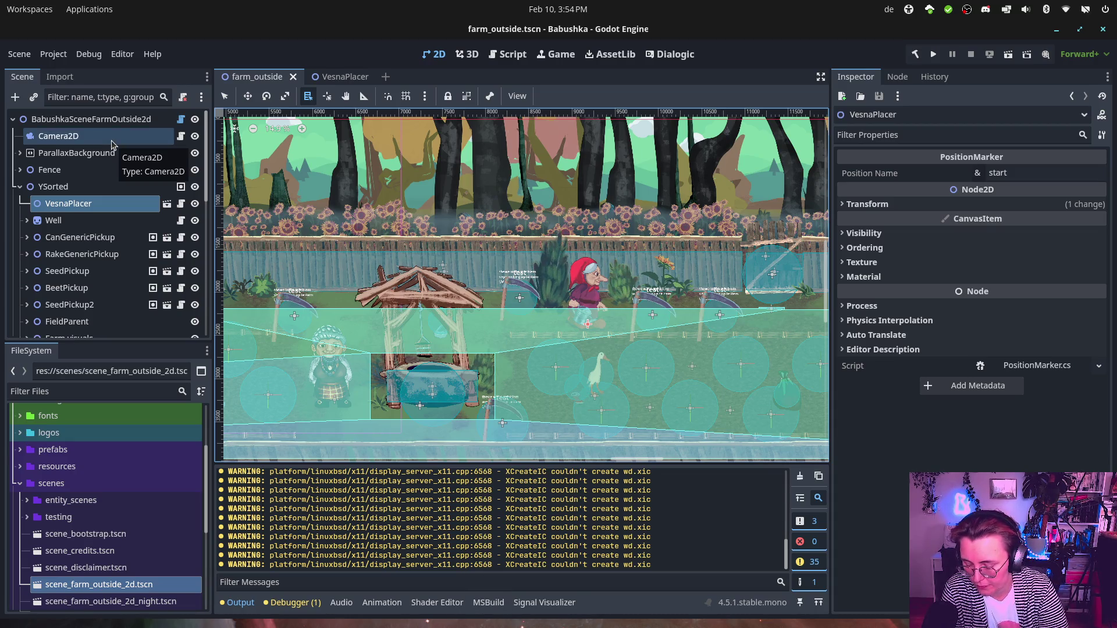
click(23, 10)
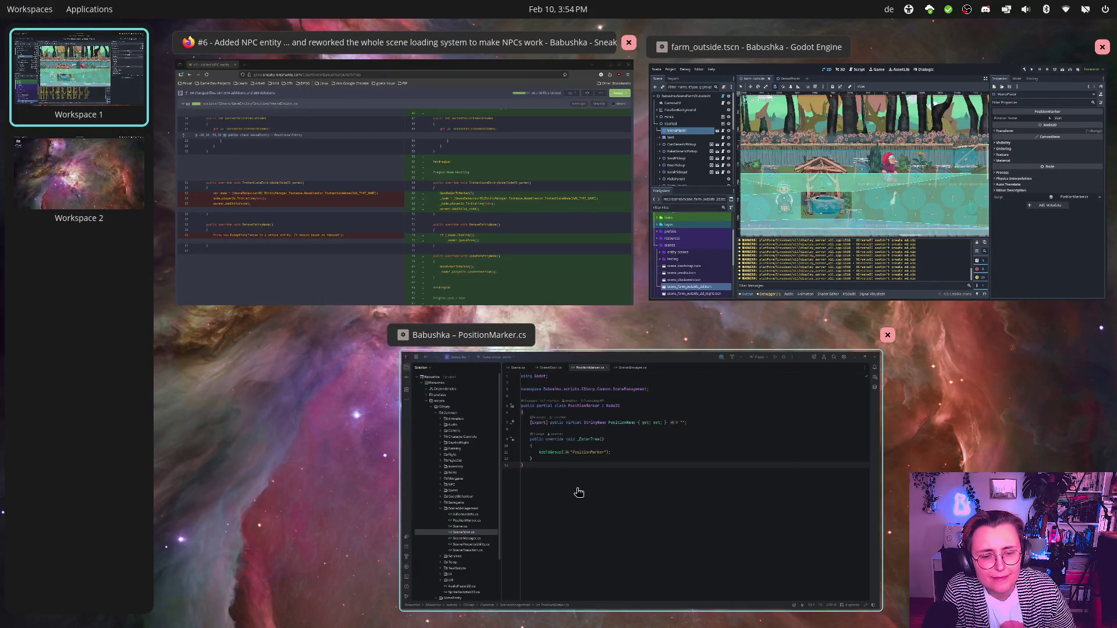
click(578, 491)
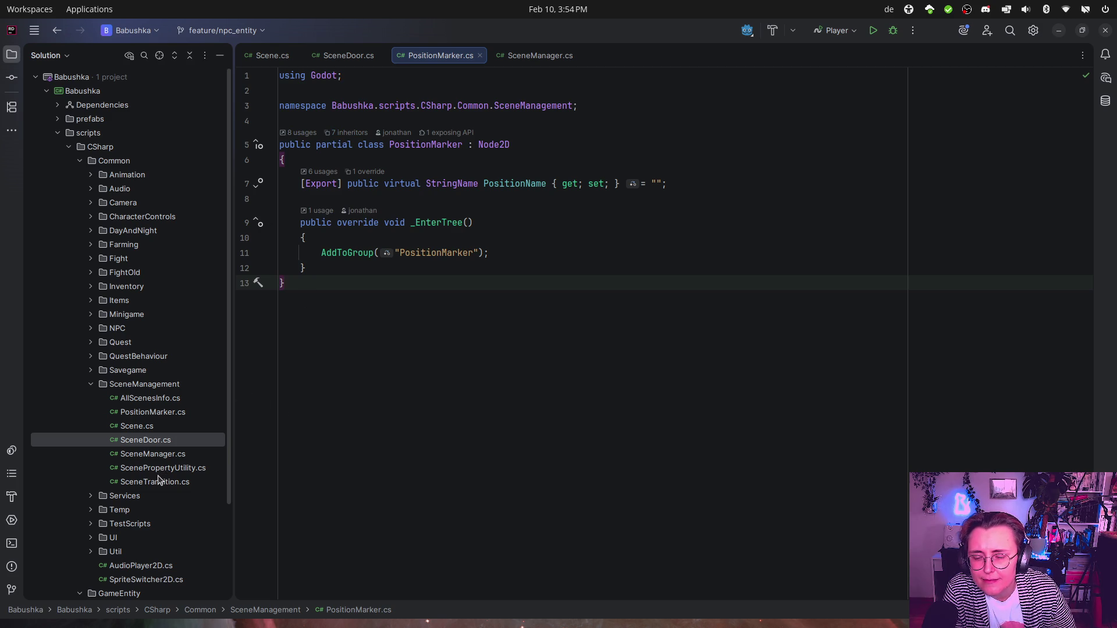
Step: Expand and collapse the EntityPlacer and Management folders of GameEntity
scroll(140, 465, down, 3)
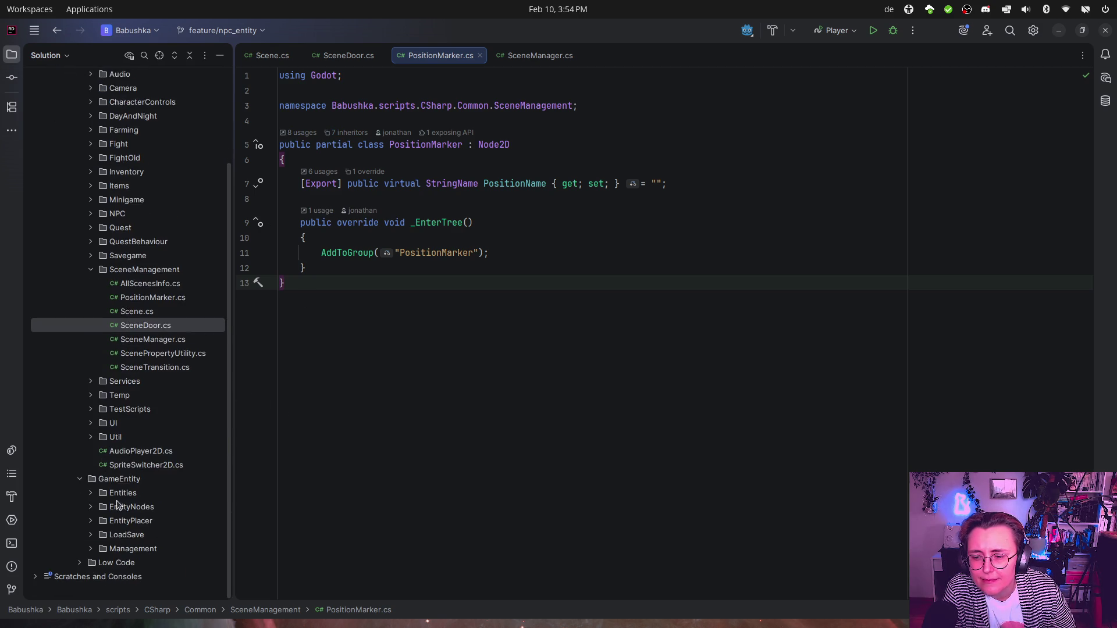
click(88, 523)
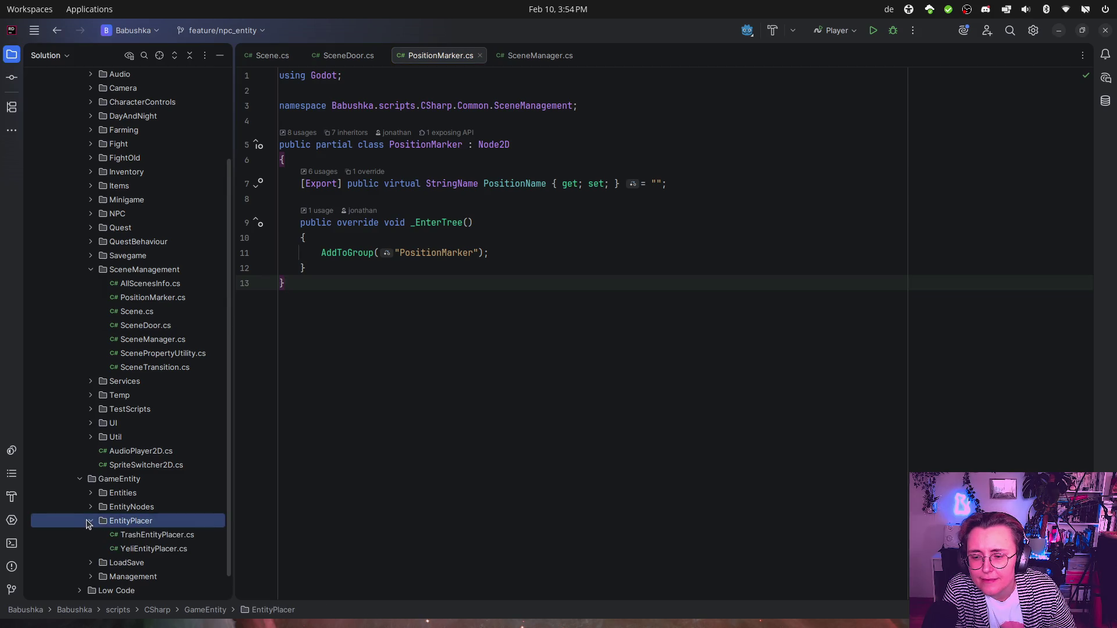
click(86, 522)
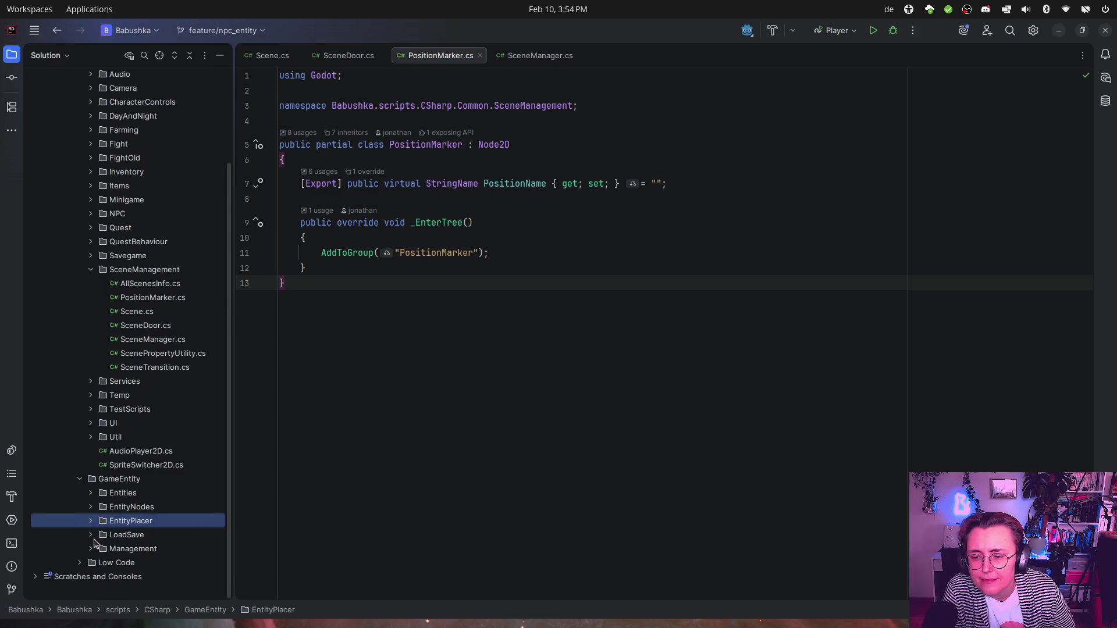
click(91, 563)
click(90, 550)
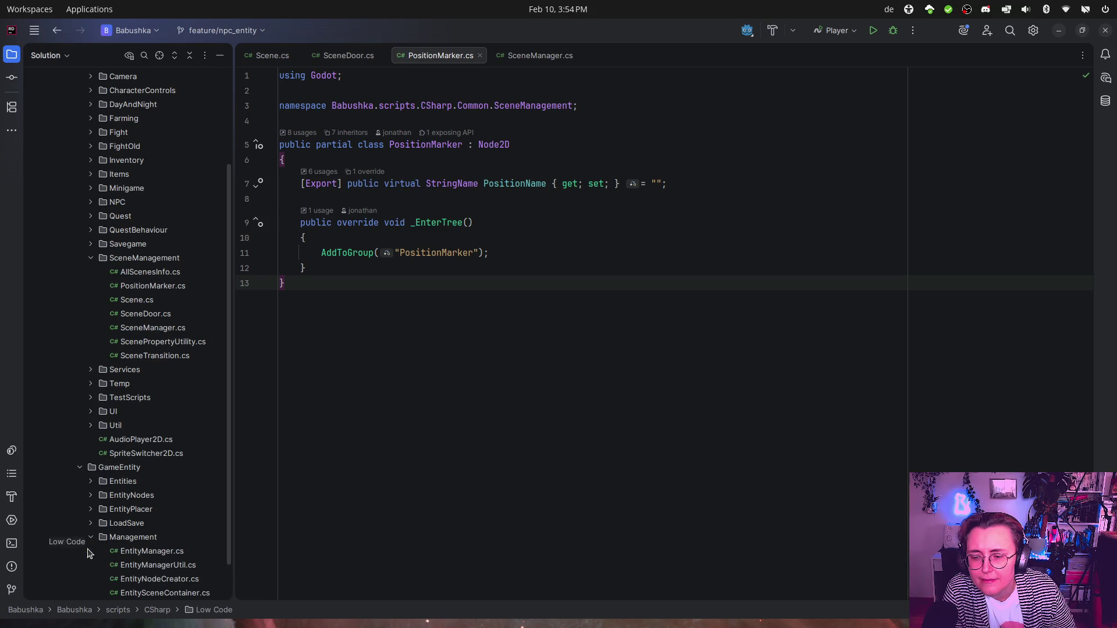
click(91, 493)
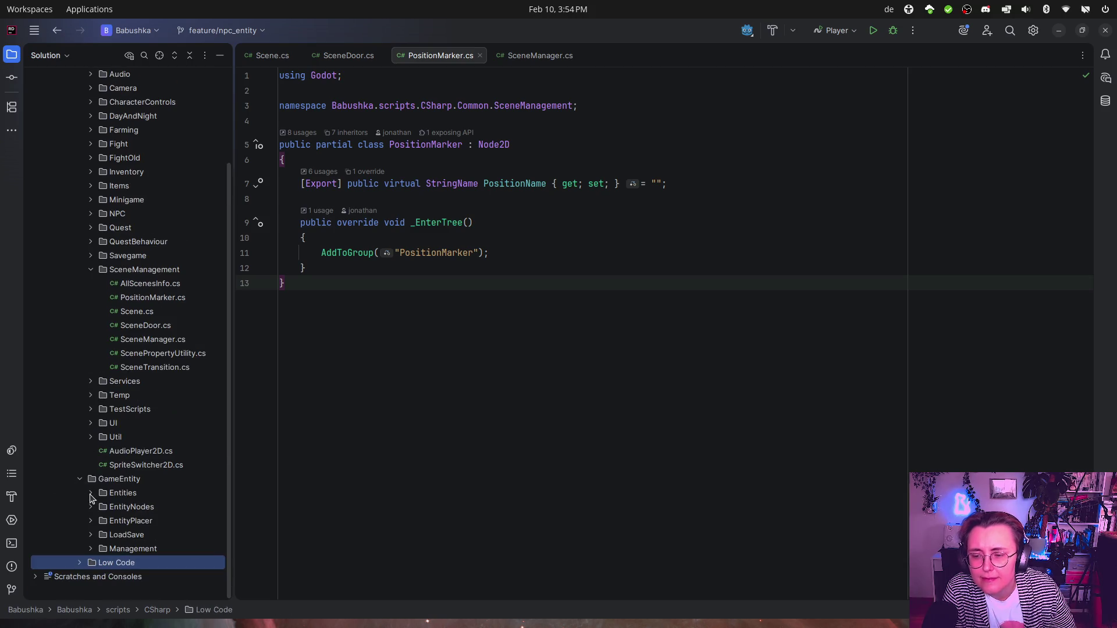
Step: Search the whole project for 'Vesna' with Search Everywhere
click(416, 397)
key(shift)
key(shift)
text(Vesna)
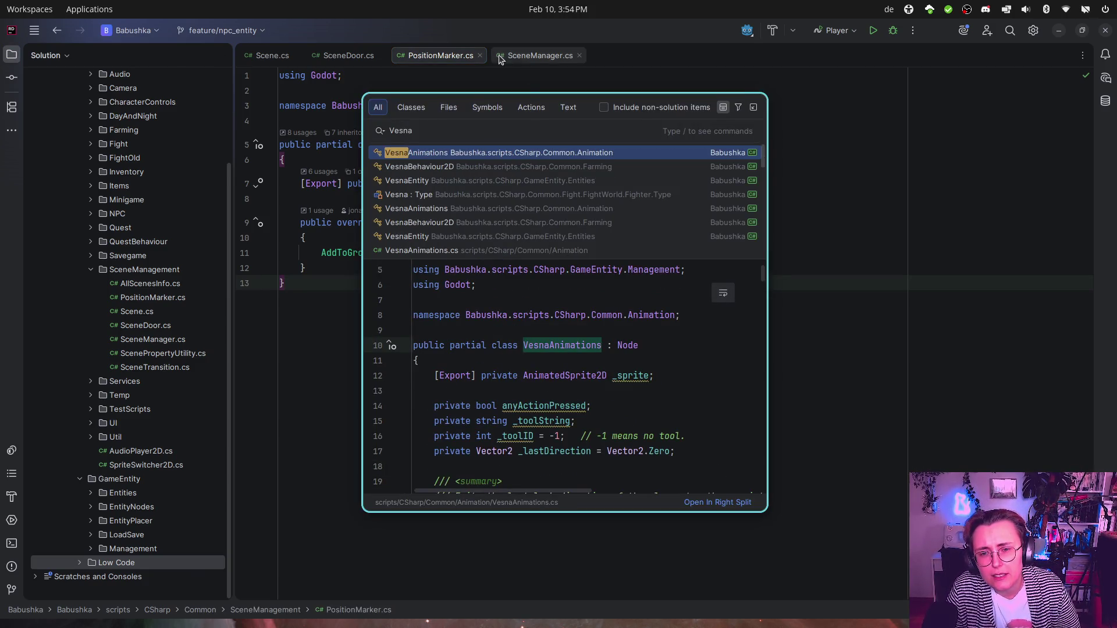
Step: Open VesnaEntity.cs, then filter Godot's scene tree for VesnaEntity and clear the filter
click(455, 182)
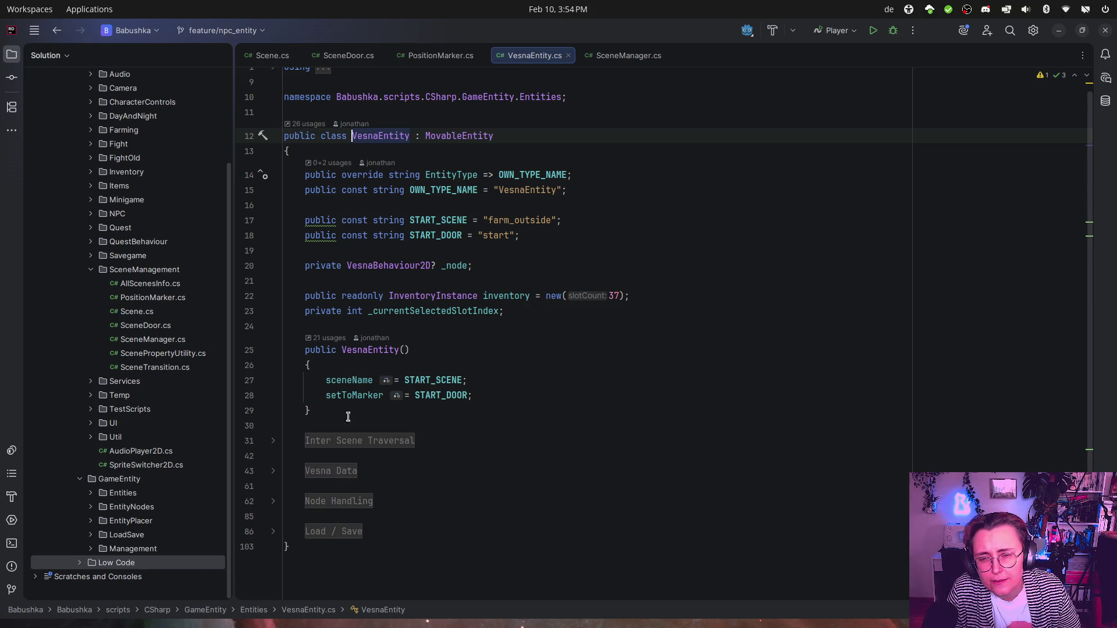
double_click(388, 137)
key(ctrl+c)
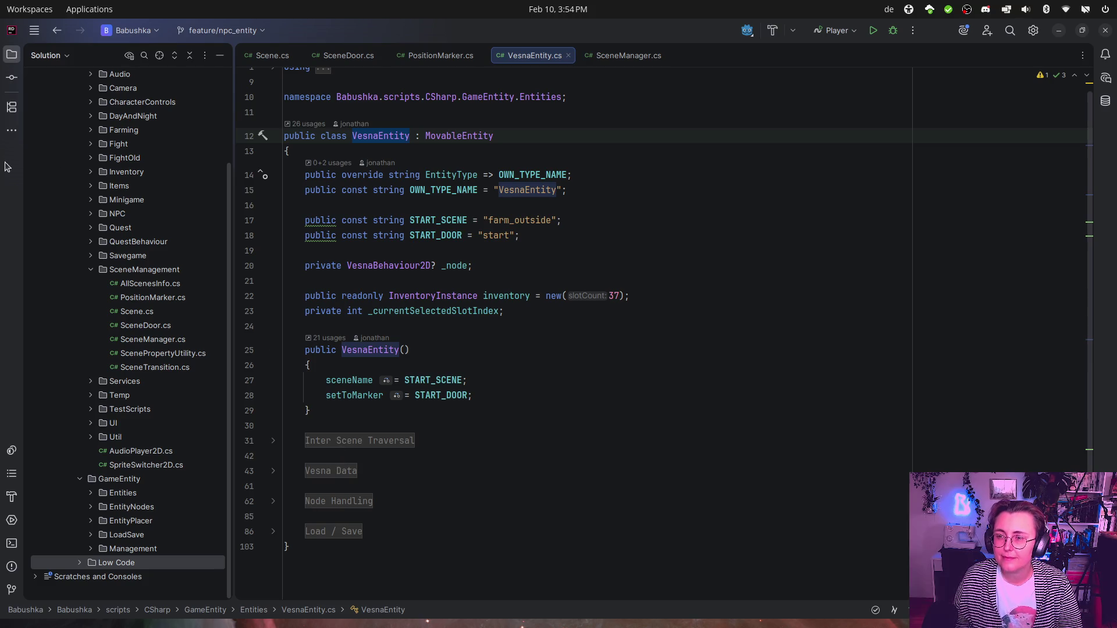
click(16, 8)
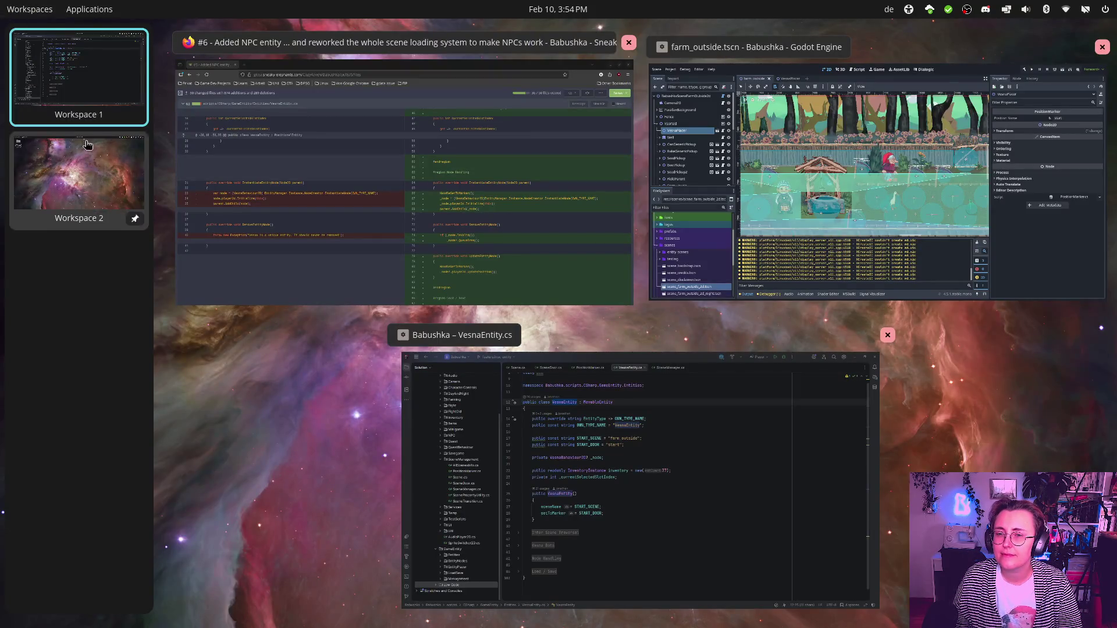
click(877, 192)
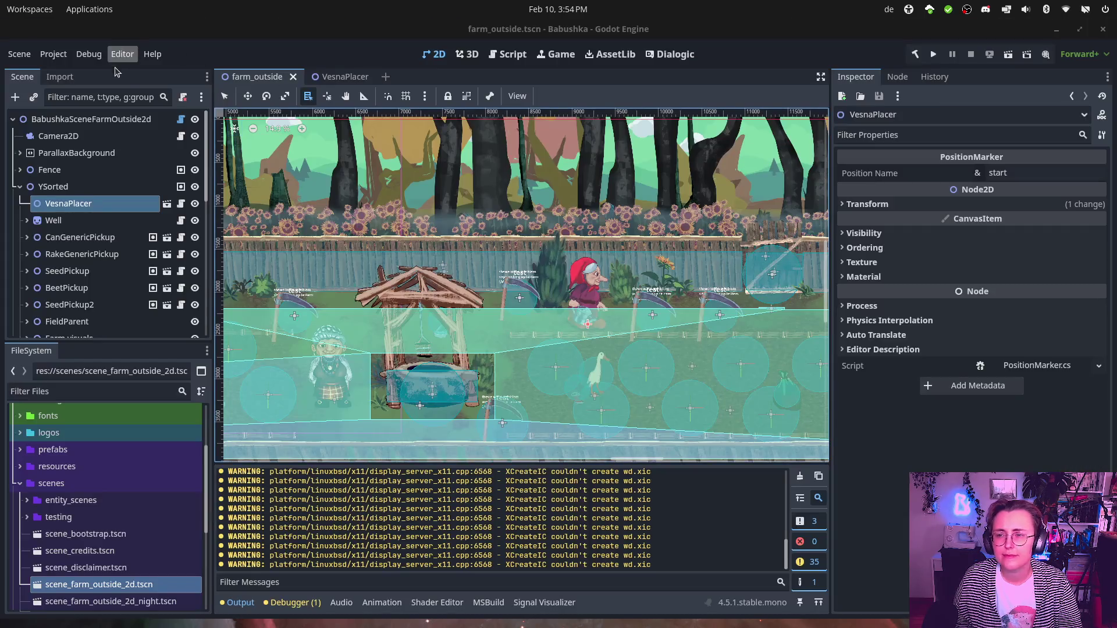
click(126, 96)
key(ctrl+v)
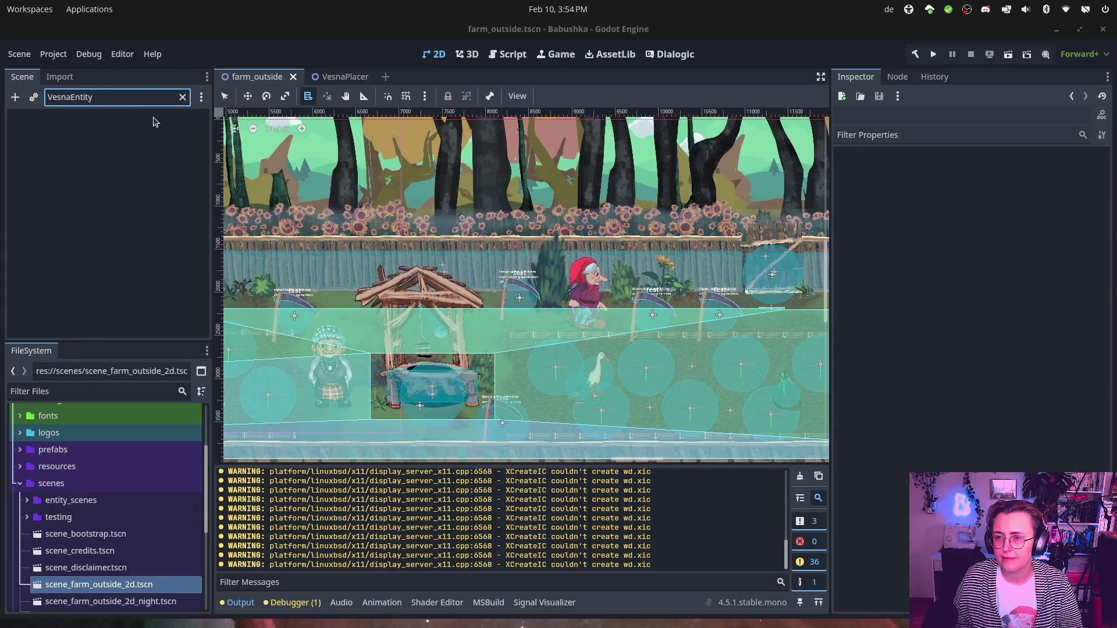
key(ctrl+a)
key(BackSpace)
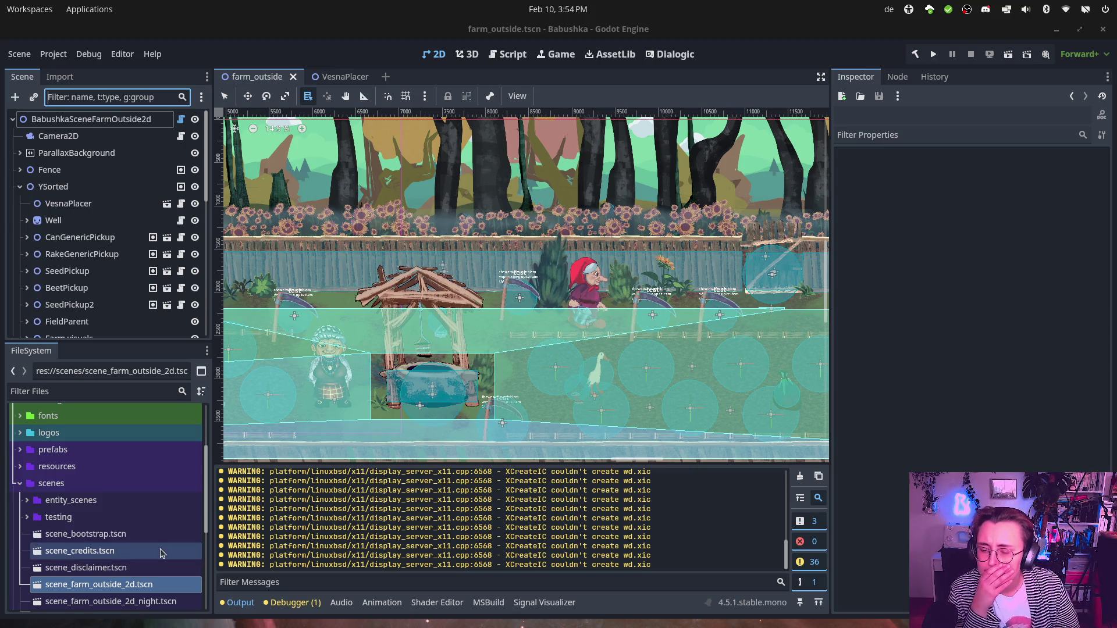
Step: Glance at the pull request diff in the browser, then return to VesnaEntity.cs in Rider
click(45, 10)
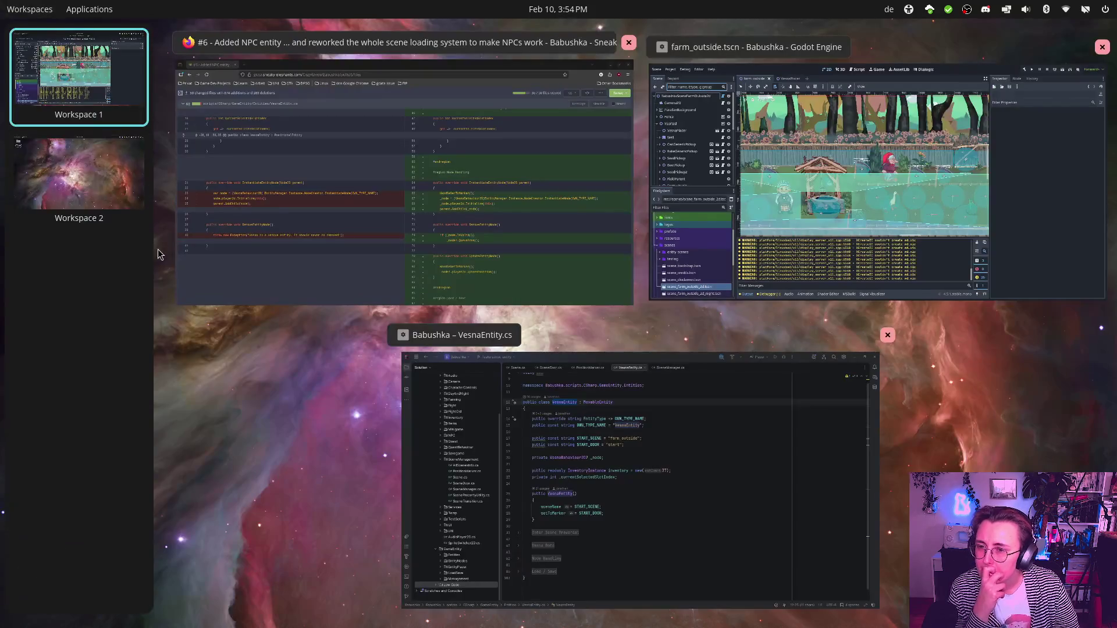
click(565, 249)
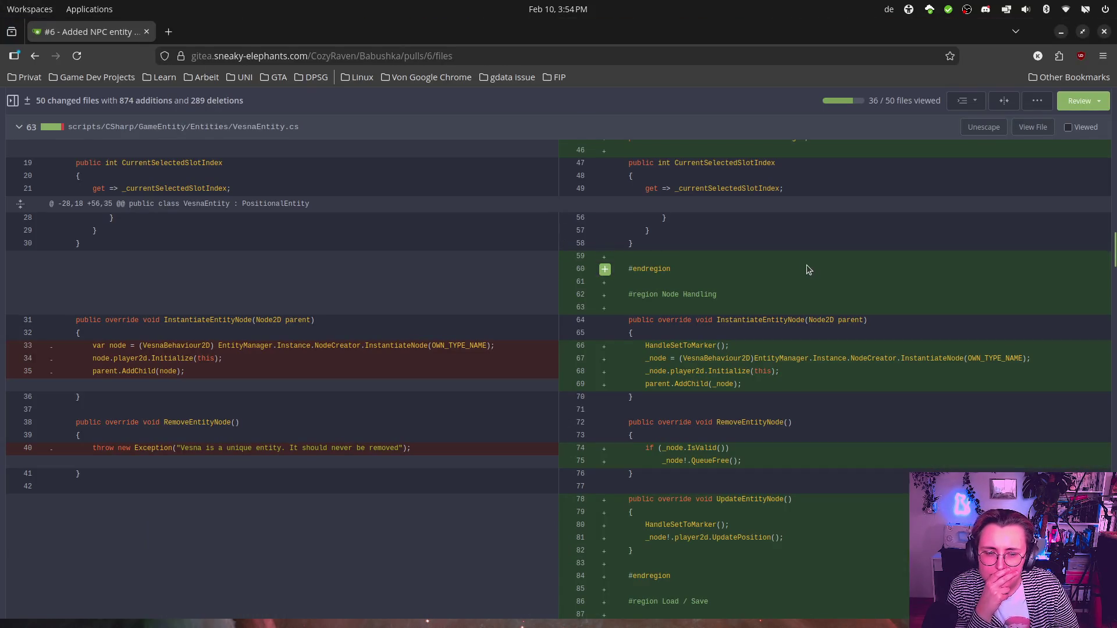
click(17, 12)
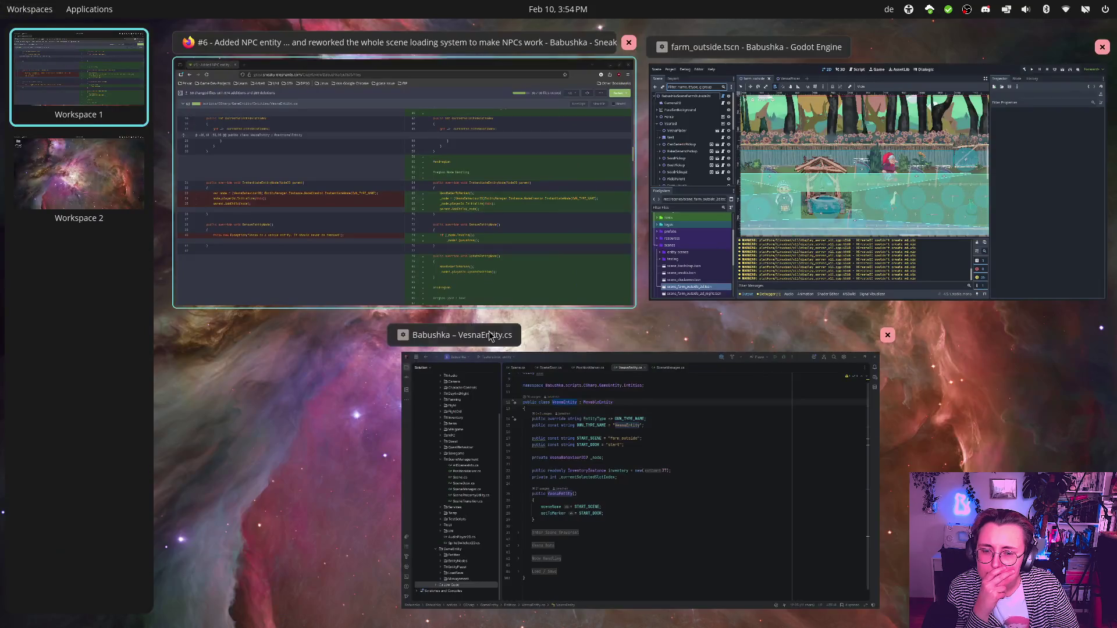
click(640, 440)
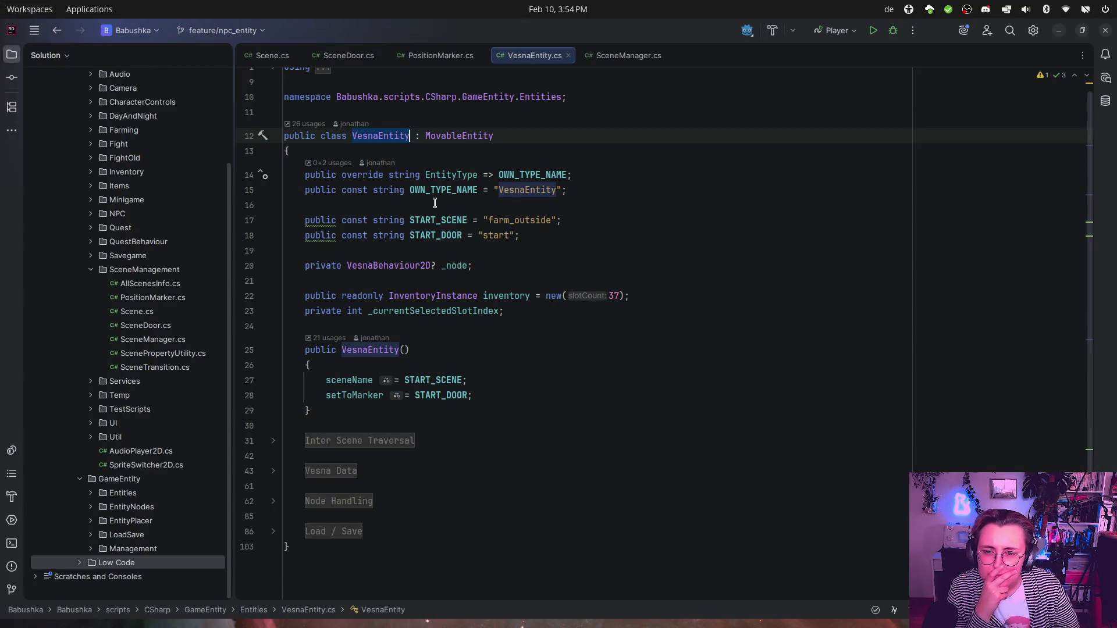
Step: Open the '26 usages' hint above the VesnaEntity class declaration
click(305, 124)
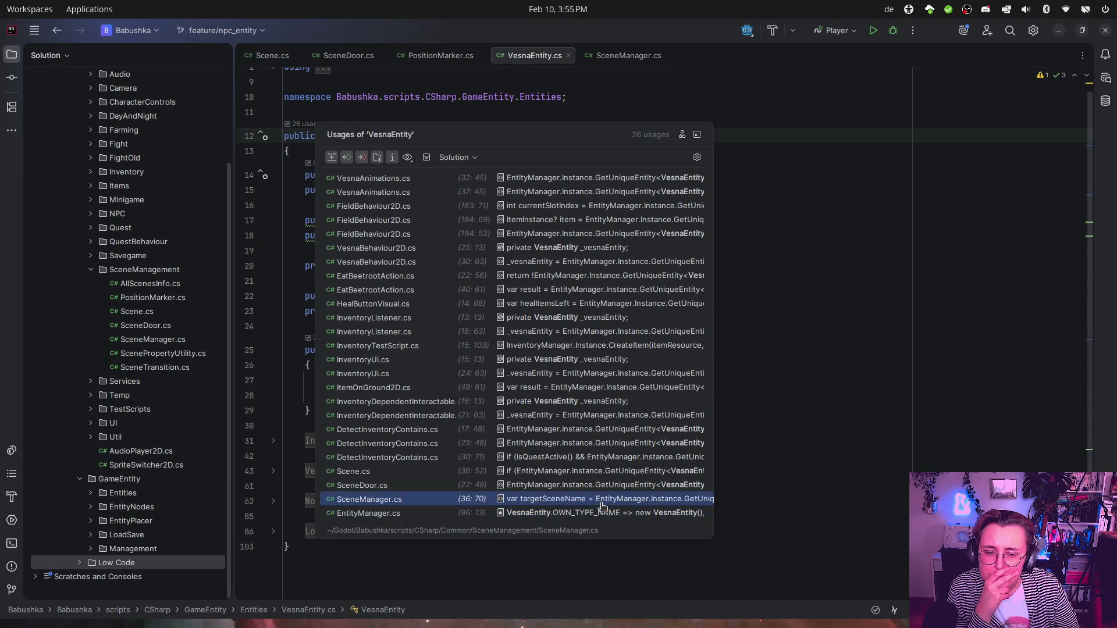
Step: Dock the usages in the Find tool window, enlarge it, and expand SceneManagement
click(687, 133)
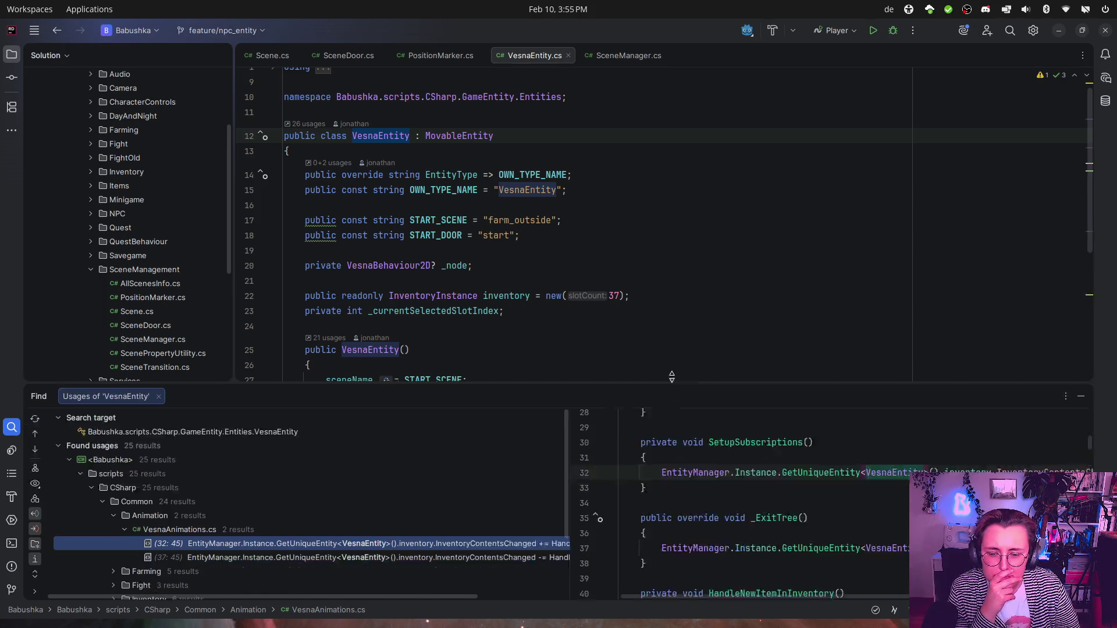
drag(669, 410, 669, 296)
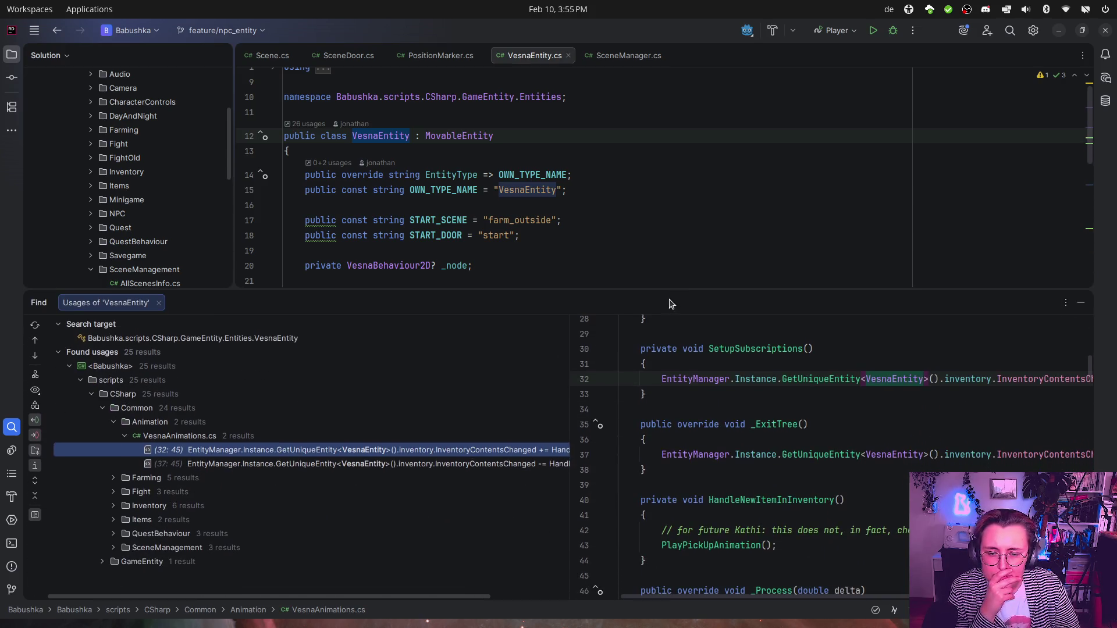
click(124, 436)
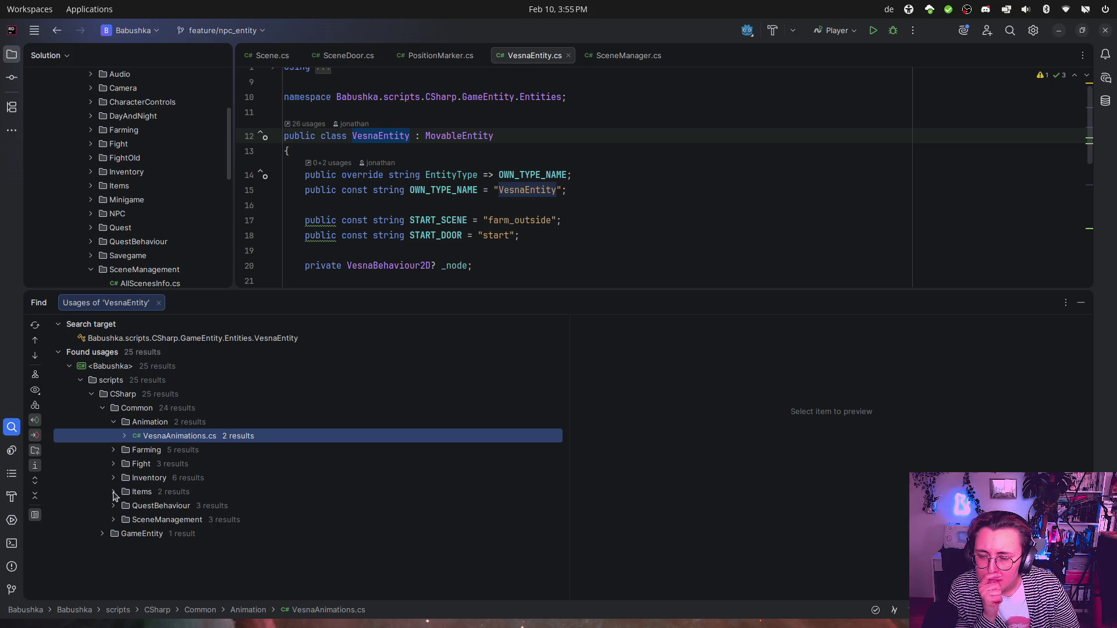
click(111, 518)
click(114, 520)
Step: Check the Scene.cs and SceneDoor.cs usages, then preview SceneManager.cs line 36
click(124, 534)
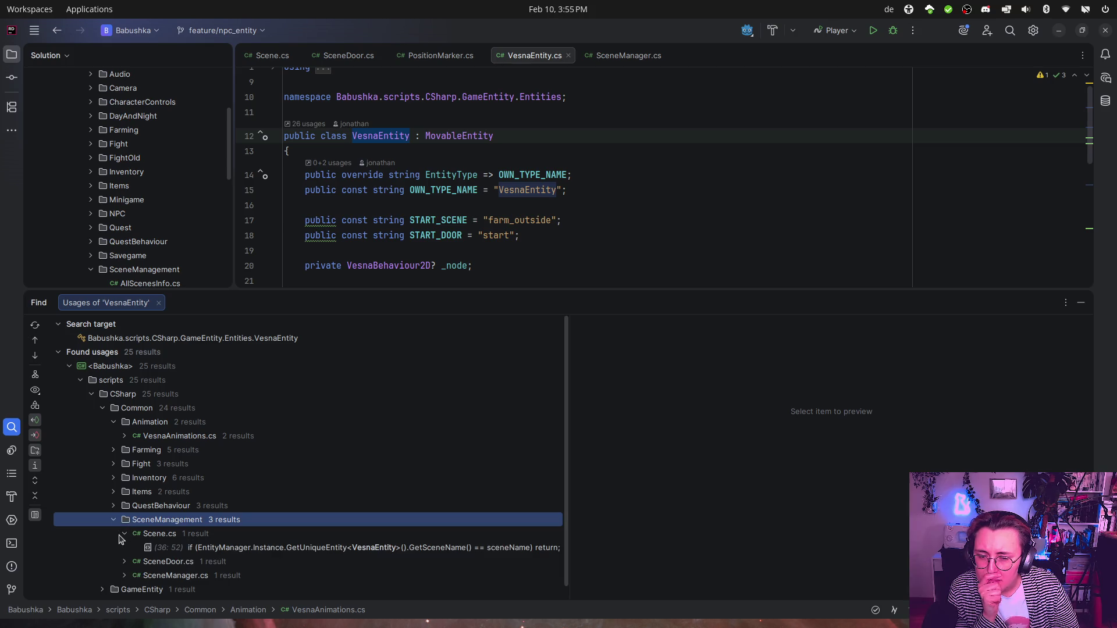
click(124, 534)
click(122, 547)
click(124, 547)
click(123, 549)
click(122, 562)
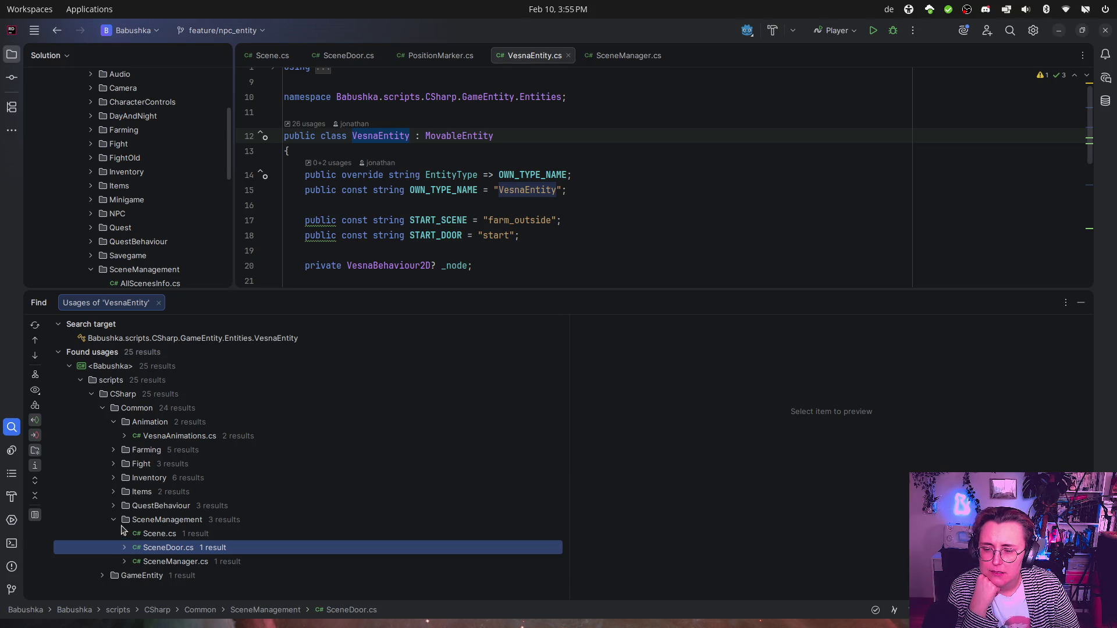
click(415, 588)
click(417, 579)
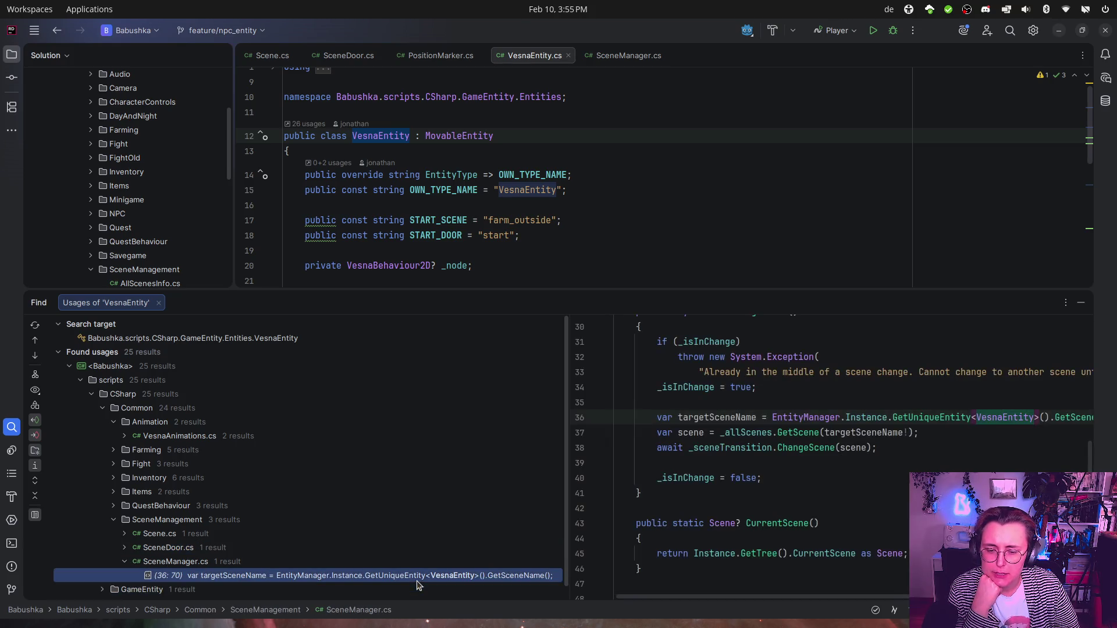
scroll(617, 157, down, 6)
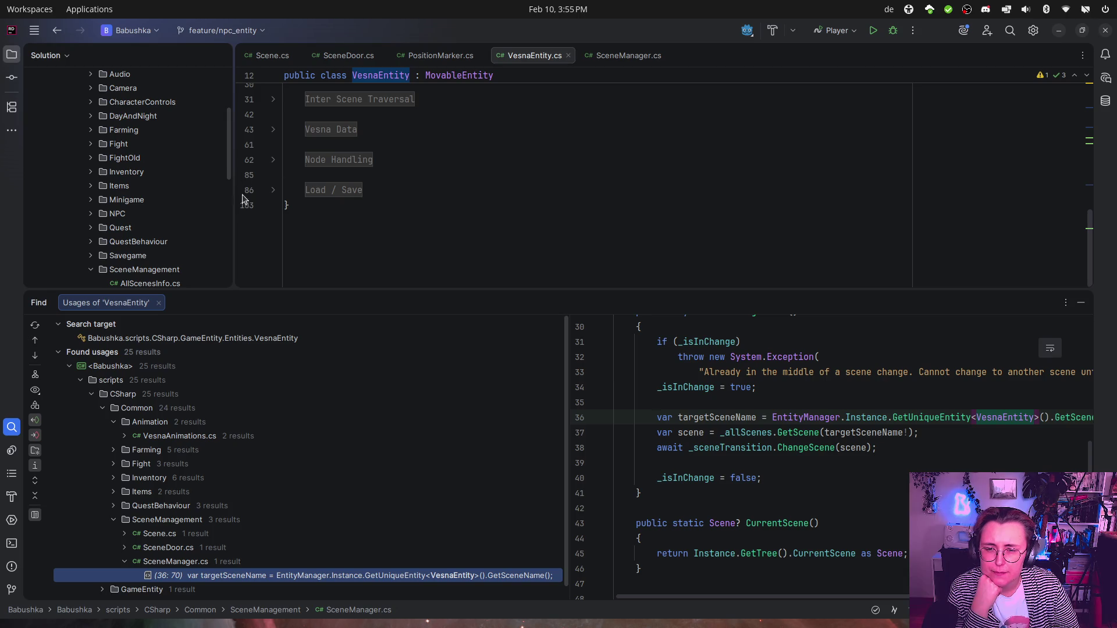
Step: Unfold and refold the Load / Save and Node Handling regions of VesnaEntity.cs
click(273, 190)
click(273, 190)
click(273, 159)
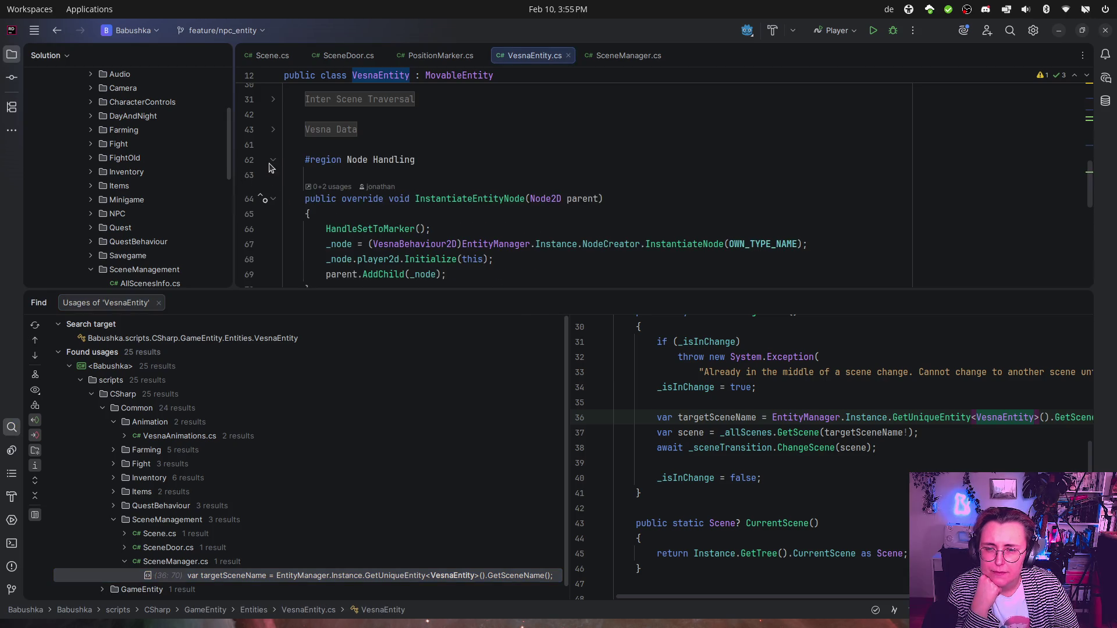
scroll(372, 163, down, 5)
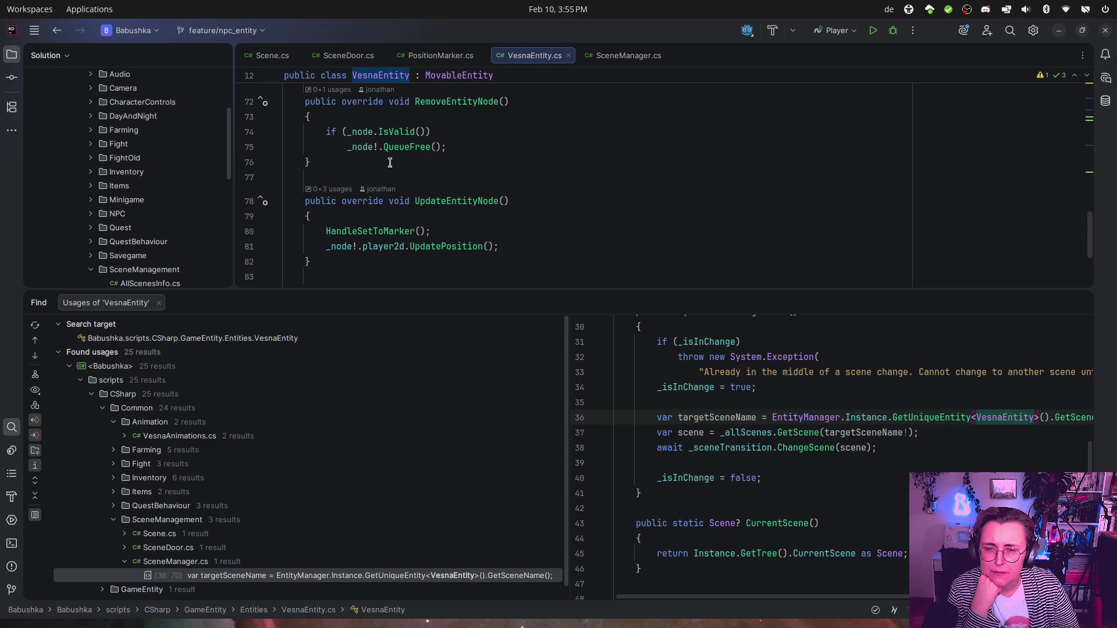
scroll(390, 163, up, 6)
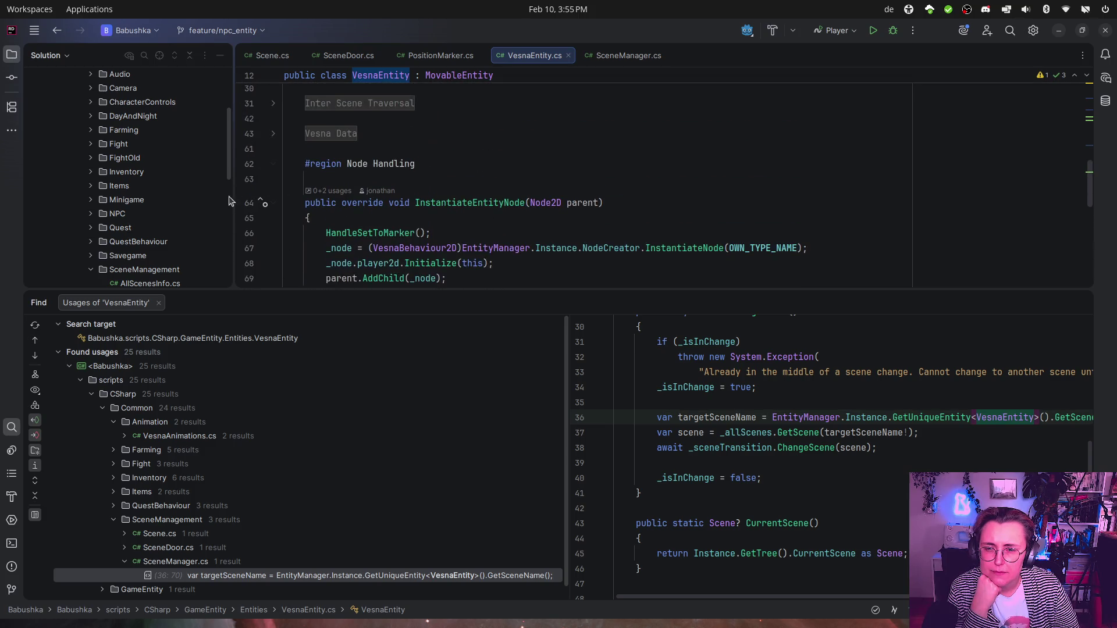
click(274, 164)
scroll(285, 160, up, 1)
scroll(282, 174, up, 2)
Step: Review the Inter Scene Traversal and Vesna Data regions, folding GoToScene and Vesna Data
click(274, 194)
scroll(277, 192, down, 4)
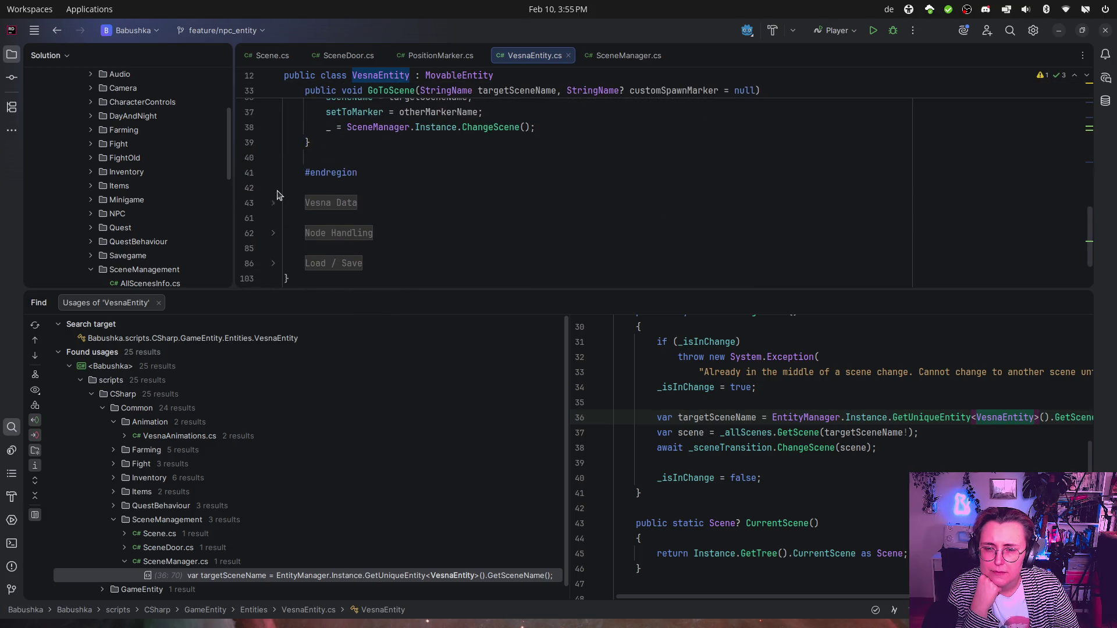
scroll(276, 189, up, 4)
scroll(276, 186, down, 2)
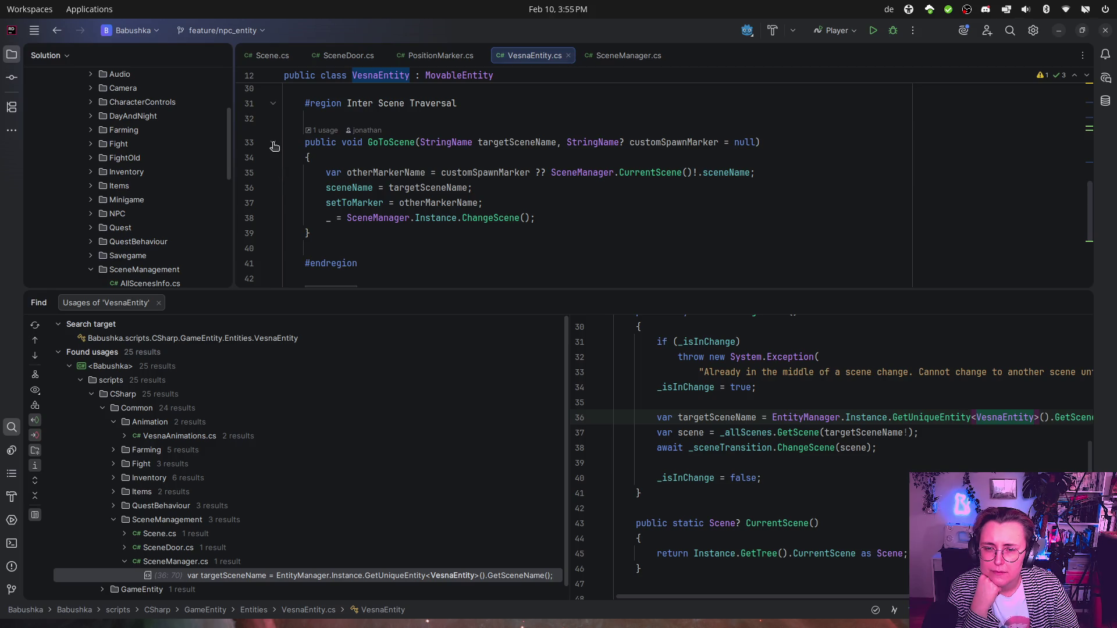
click(274, 144)
click(272, 203)
scroll(274, 198, down, 7)
scroll(274, 194, up, 5)
click(274, 174)
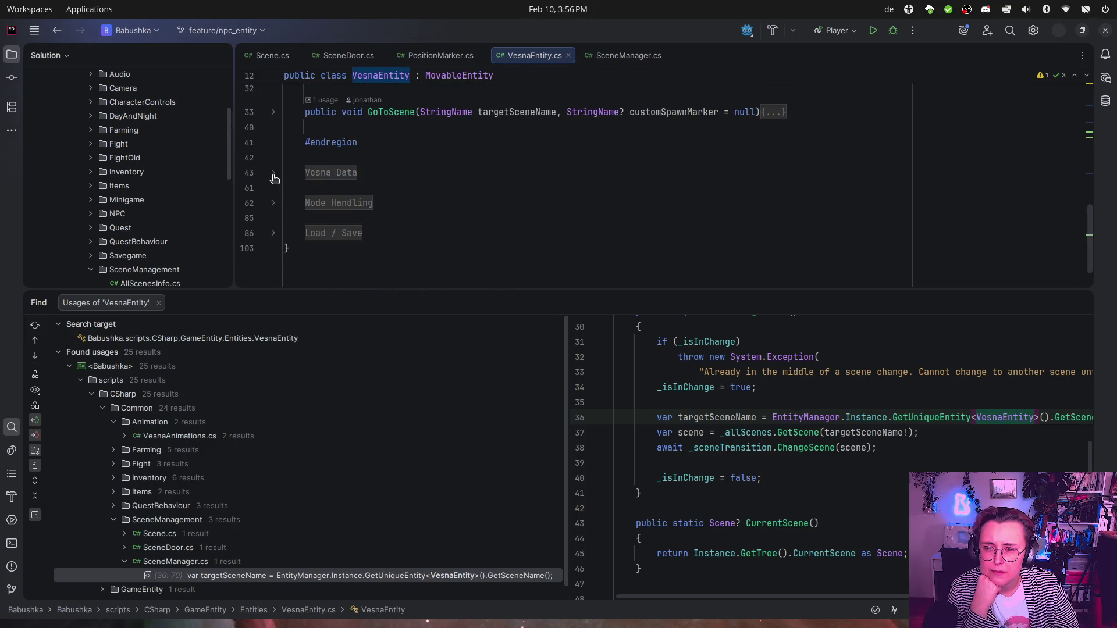
Step: Expand the Load / Save region to read SaveEntity and LoadEntity, folding SaveEntity
click(272, 233)
scroll(350, 204, down, 5)
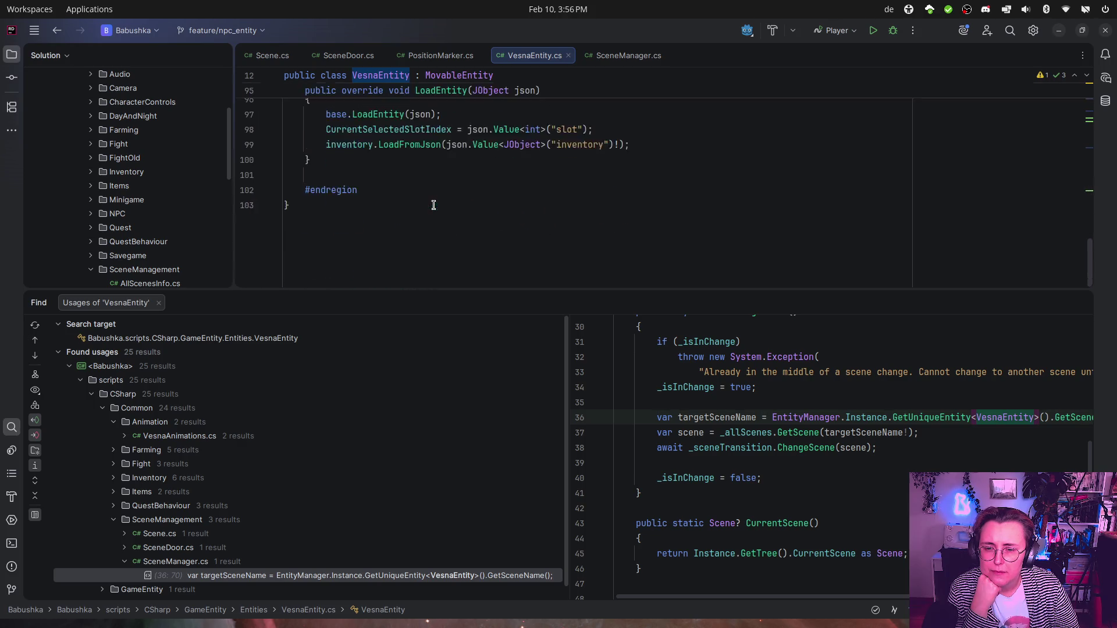
scroll(429, 202, up, 3)
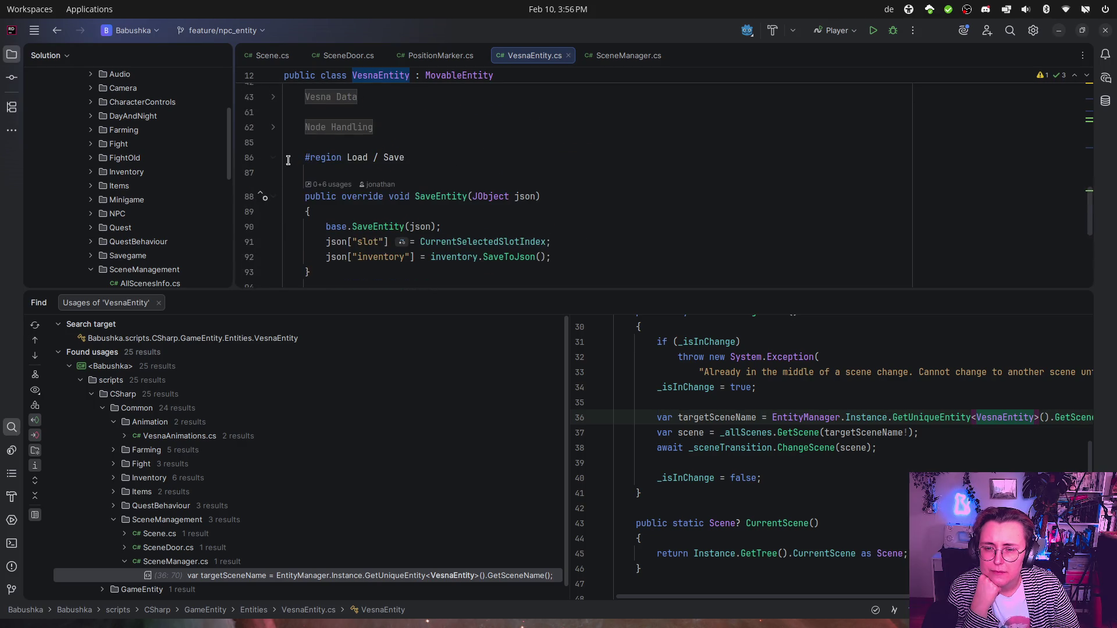
click(273, 197)
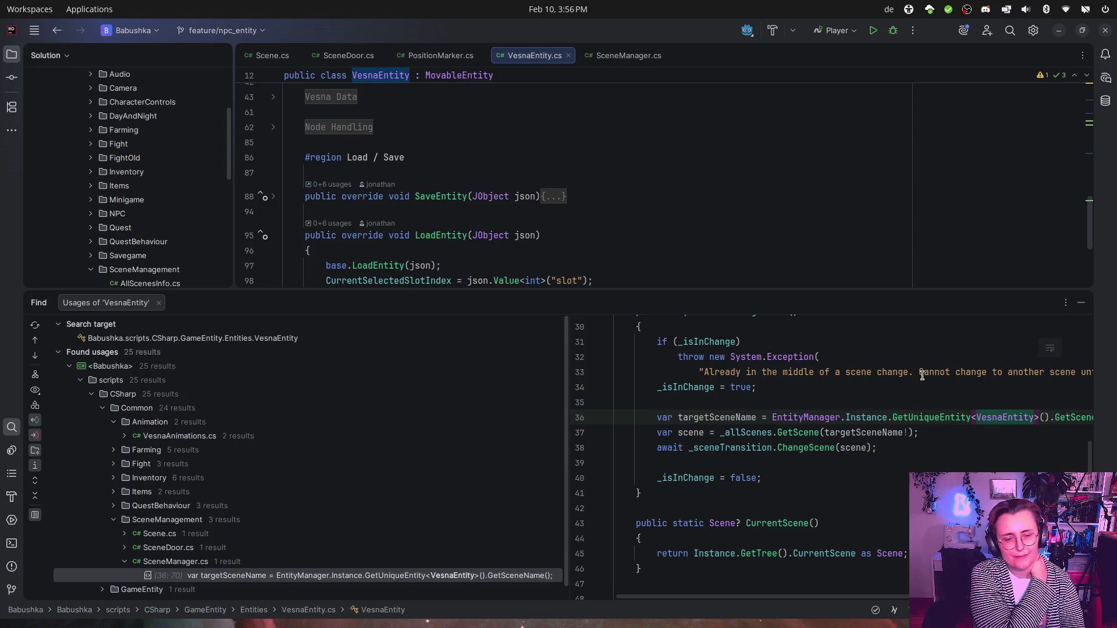
Step: Go to the GetUniqueEntity declaration in EntityManager.cs from the SceneManager preview
click(998, 417)
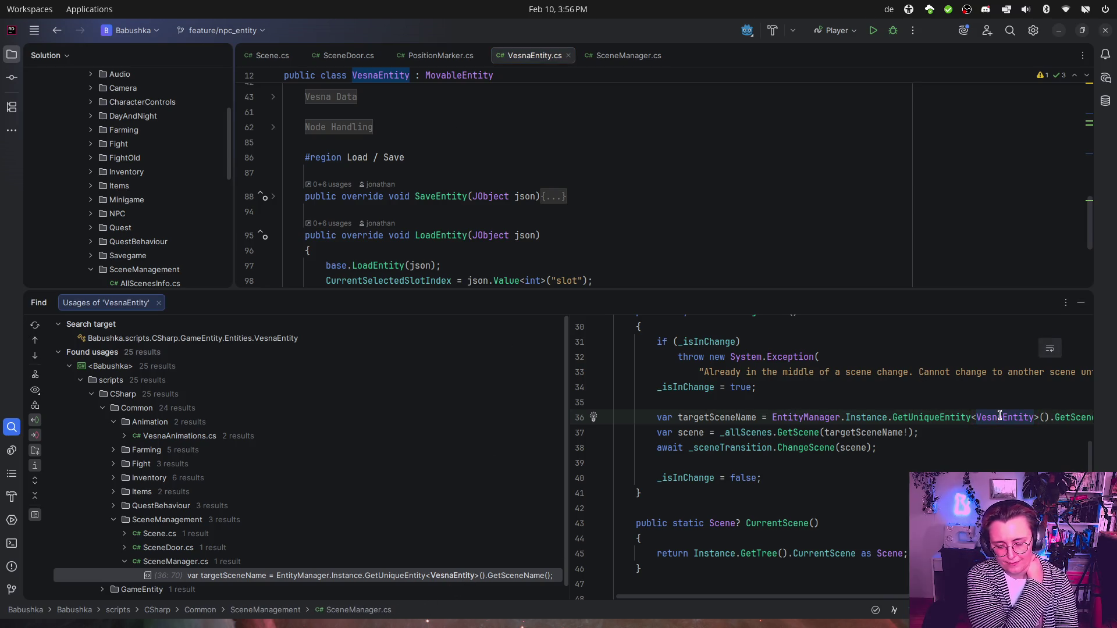
click(954, 417)
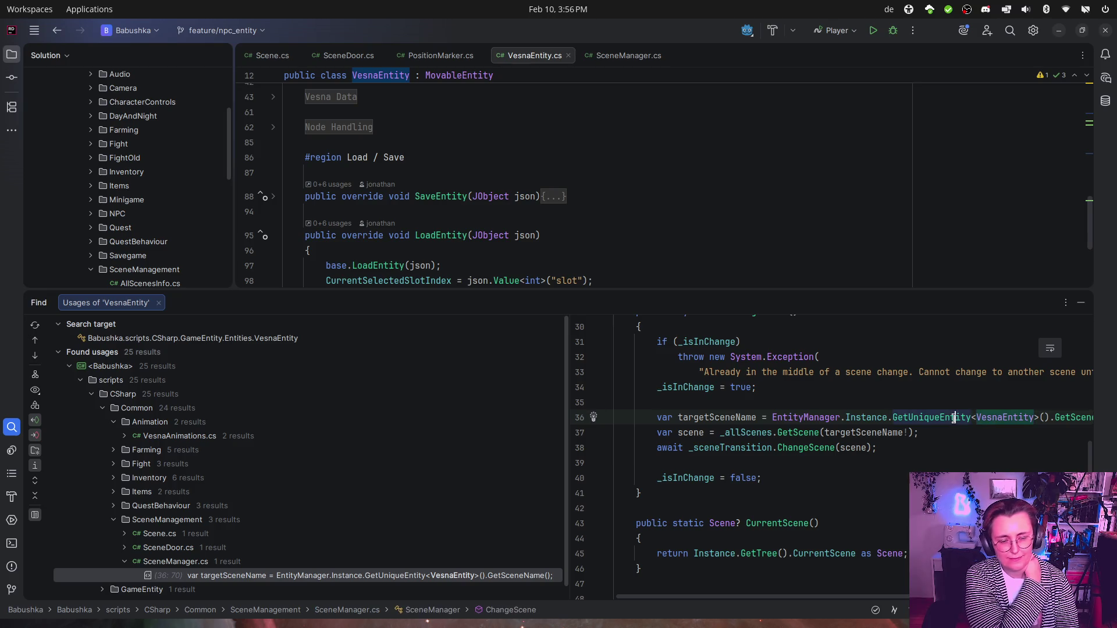
ctrl+click(955, 417)
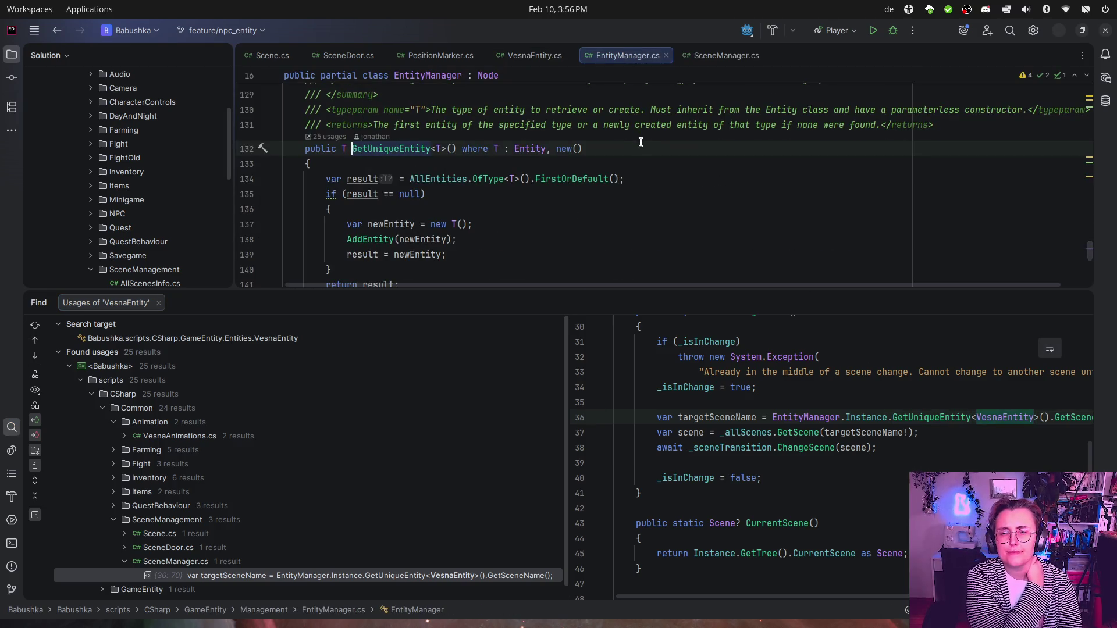
Step: Jump to the AddEntity declaration with F12 and hide the usages panel
scroll(641, 141, down, 3)
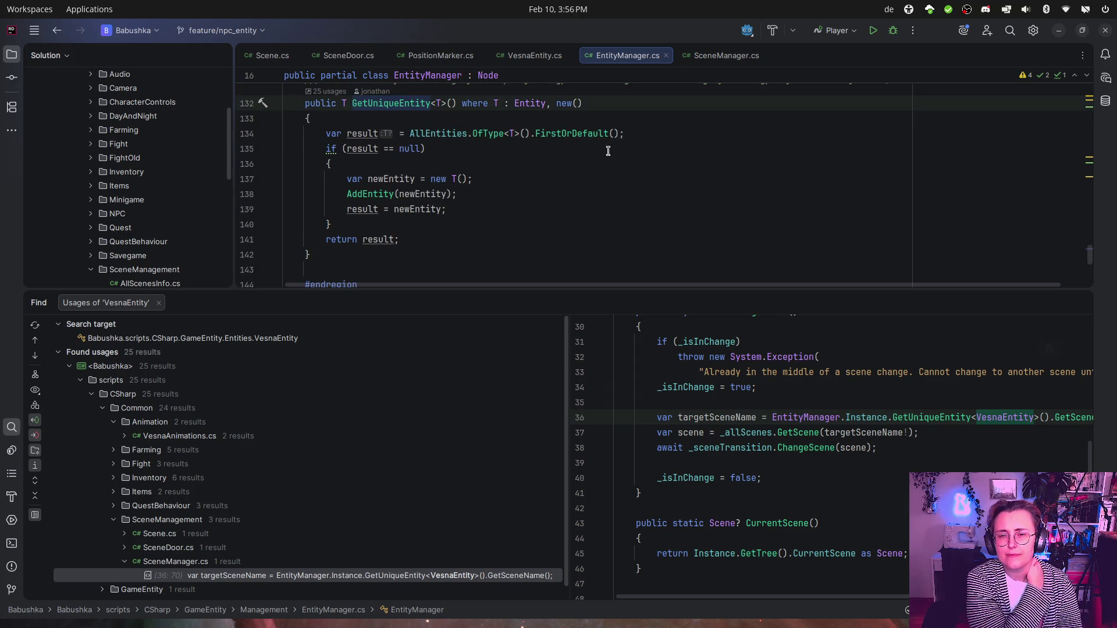
click(375, 194)
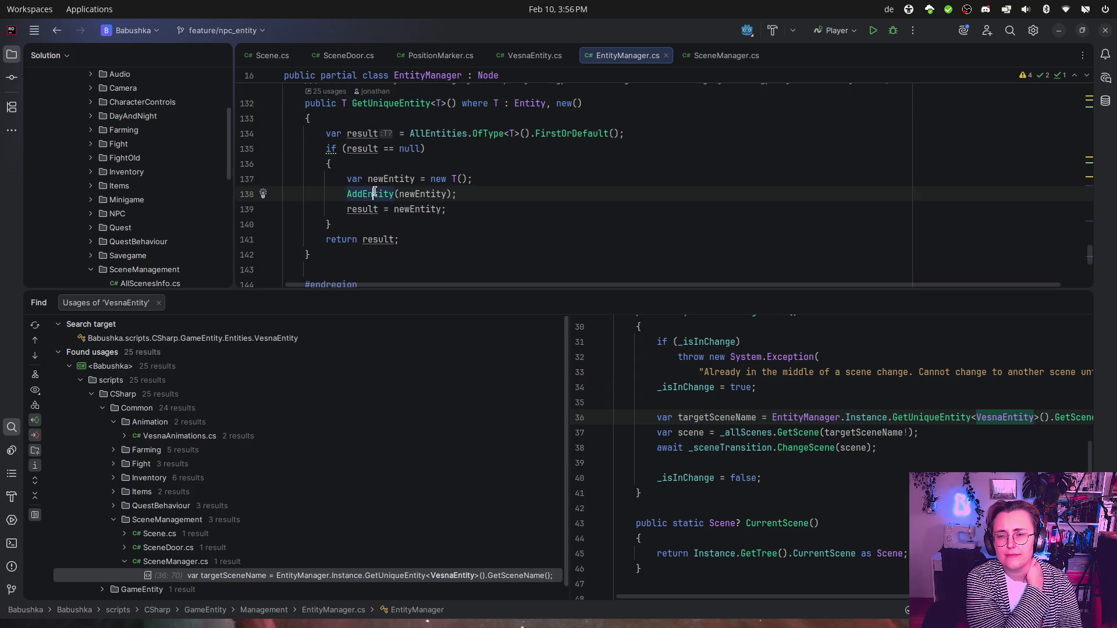
key(F12)
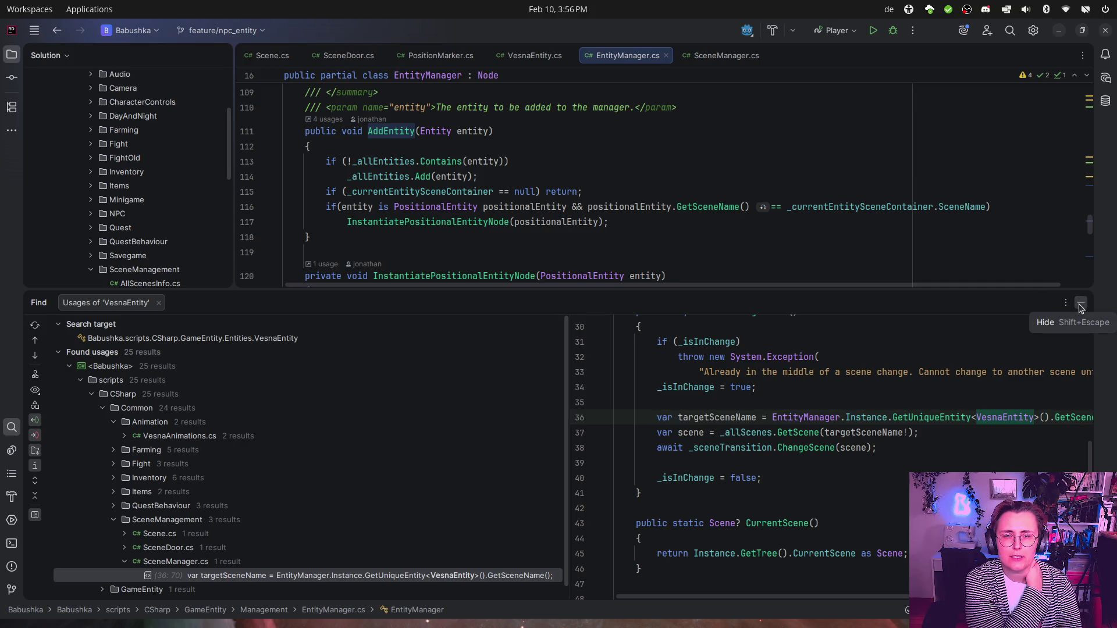
click(1080, 305)
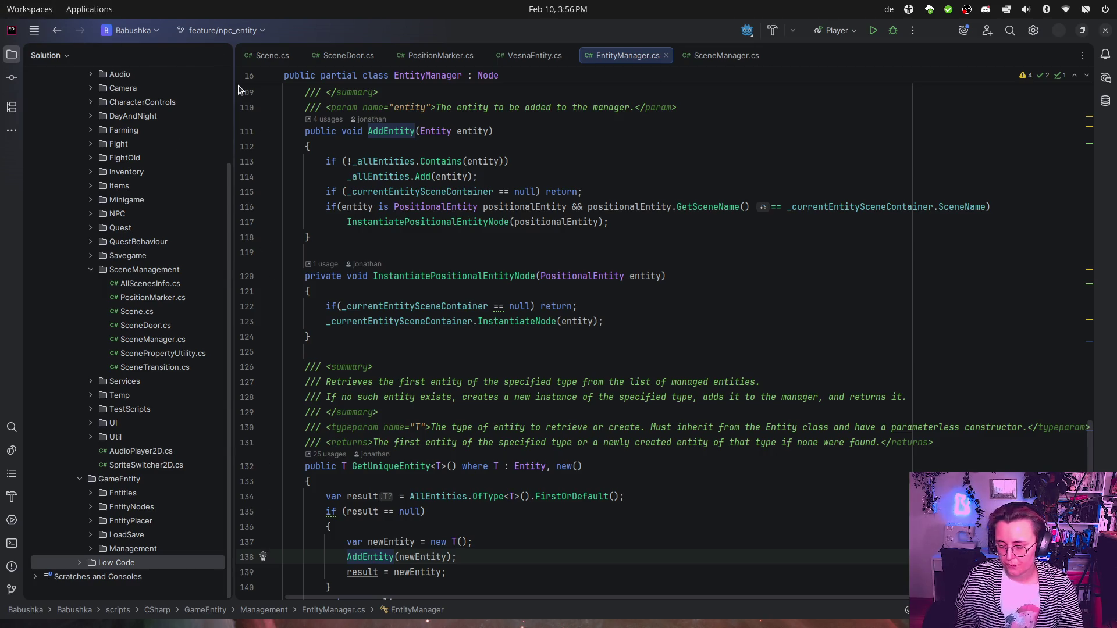
Step: Launch COSMIC Settings from the launcher by searching 'setting'
key(super)
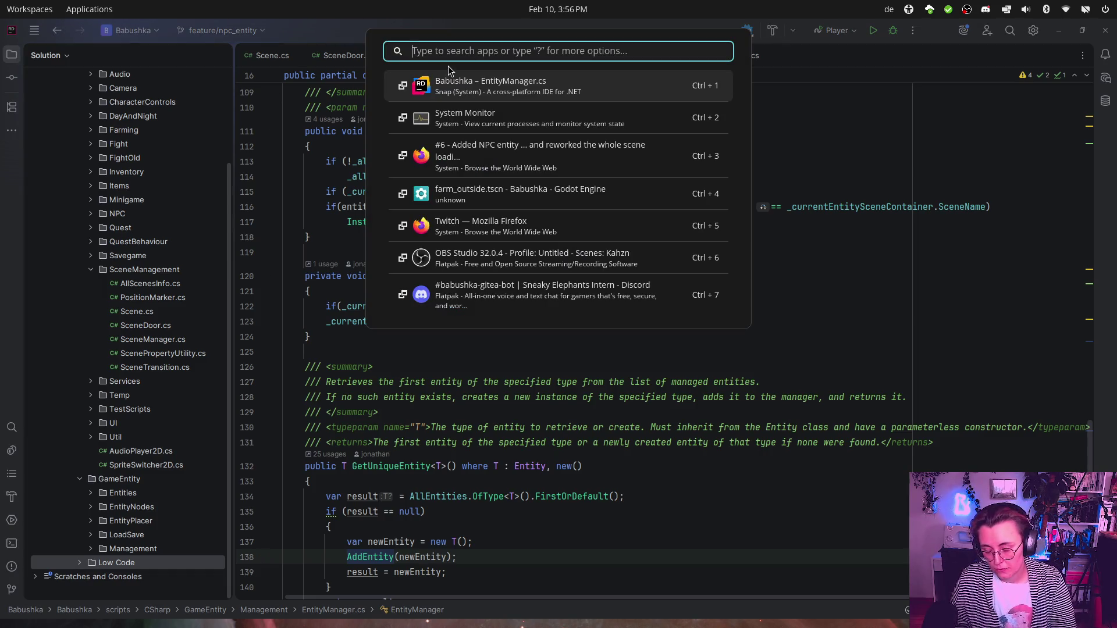
text(setting)
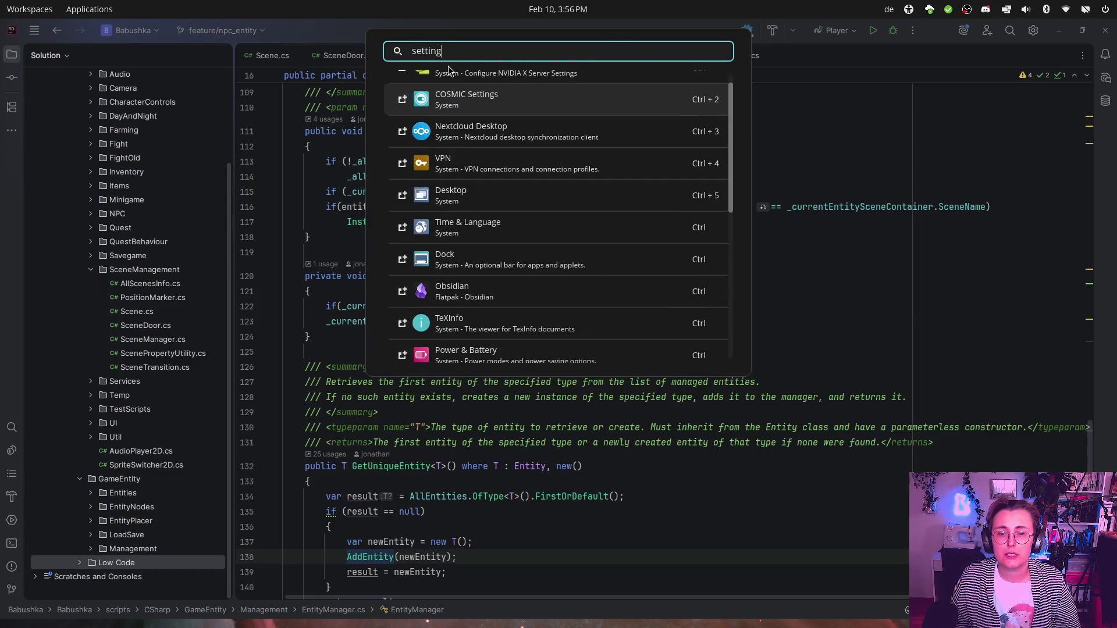
key(Return)
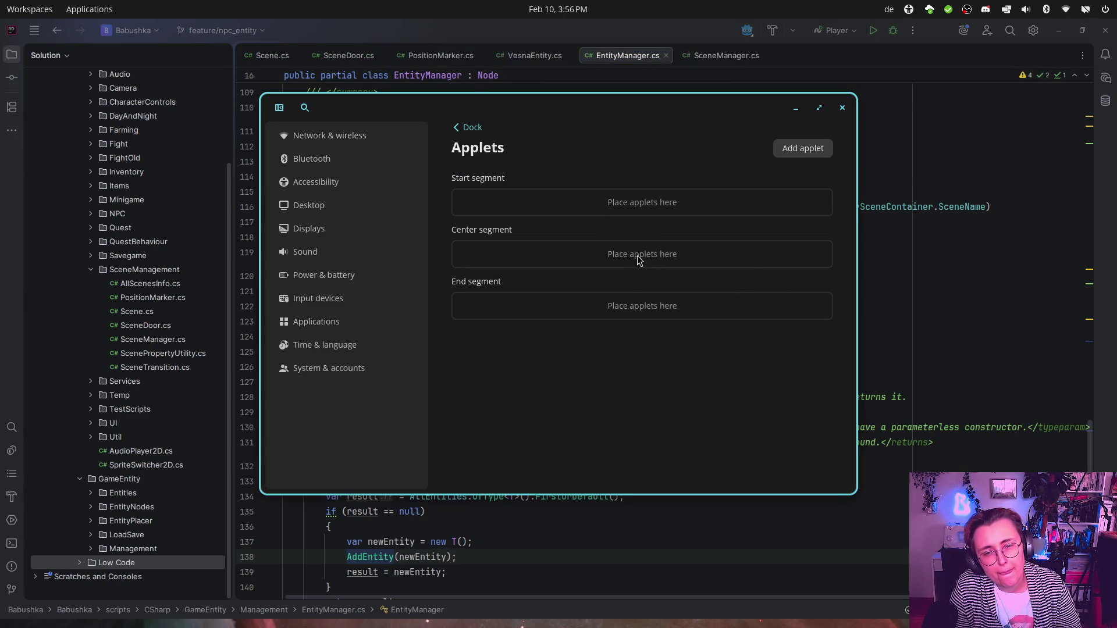
Step: Add the App Tray applet to the dock and drag it into the center segment
click(782, 152)
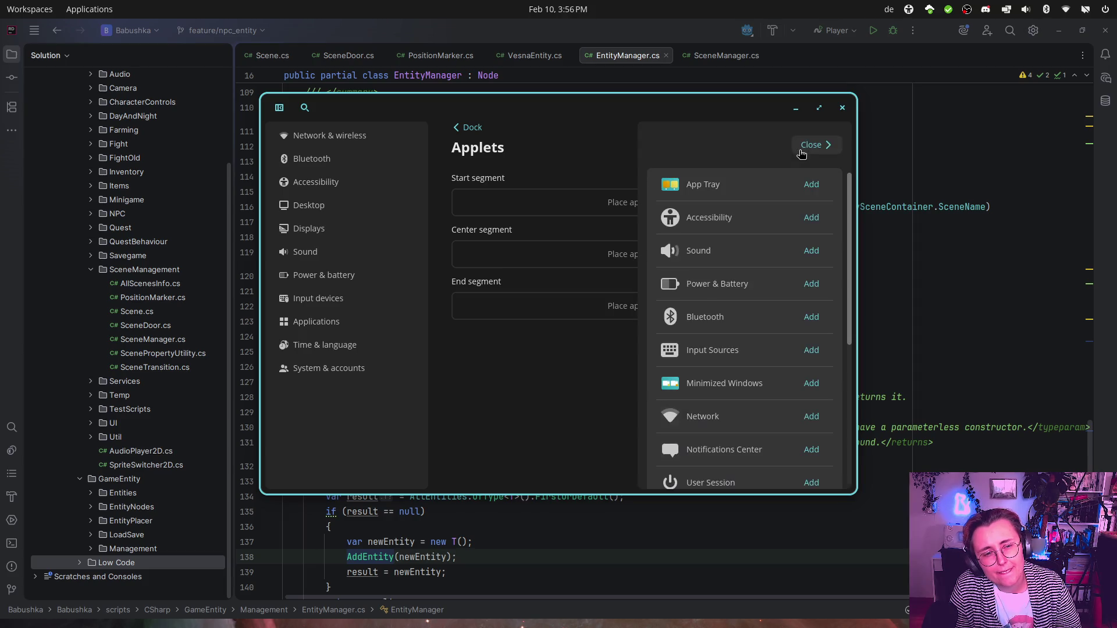
click(811, 185)
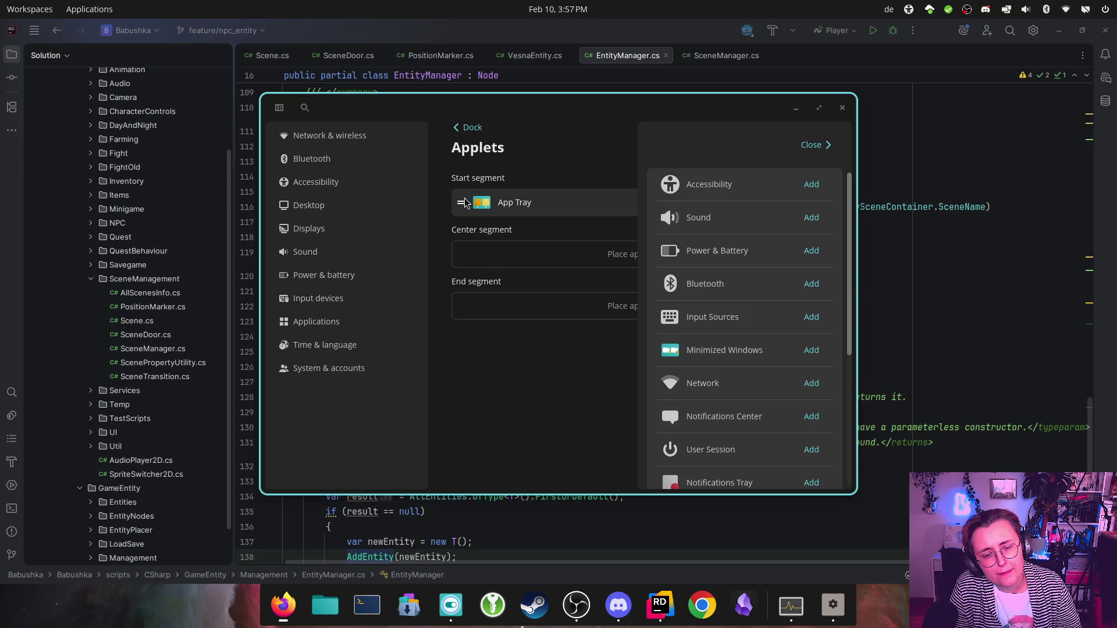
click(466, 203)
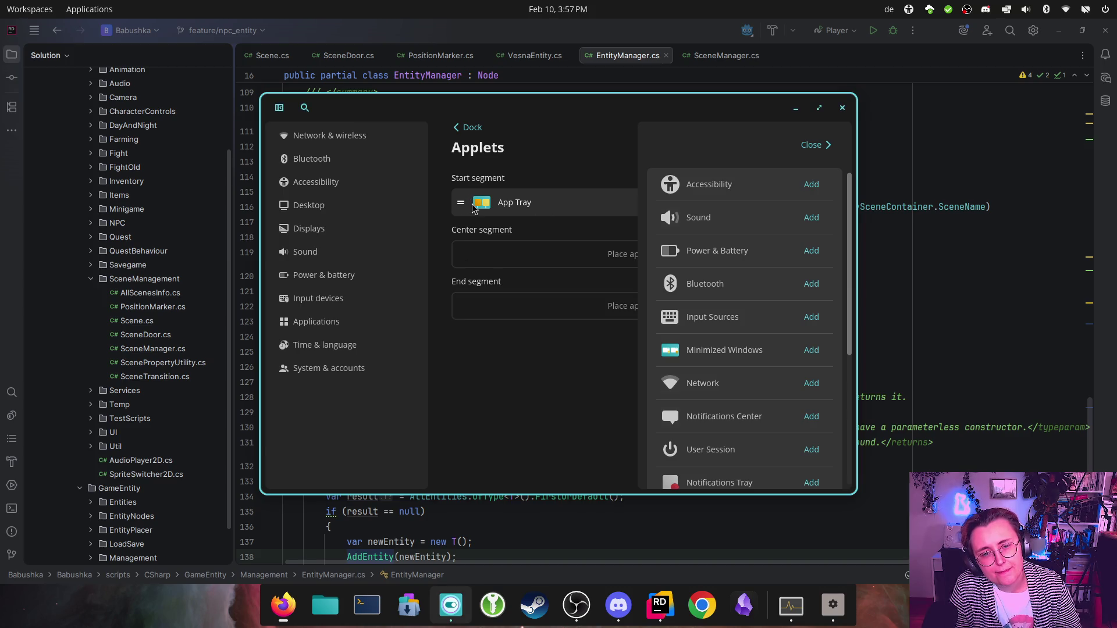
click(814, 145)
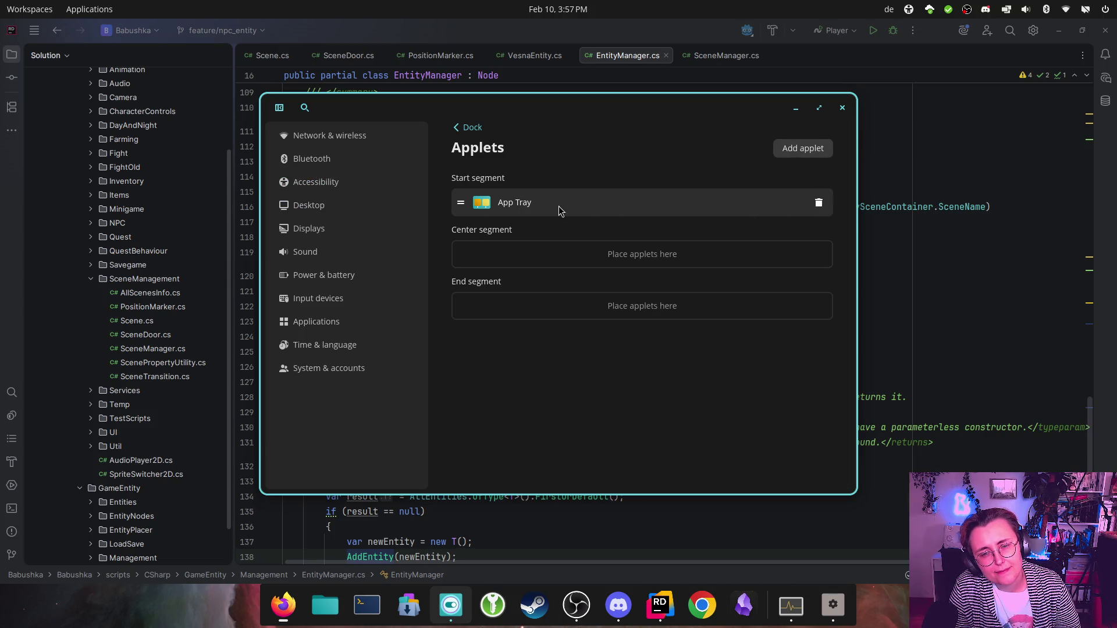
drag(545, 205, 554, 245)
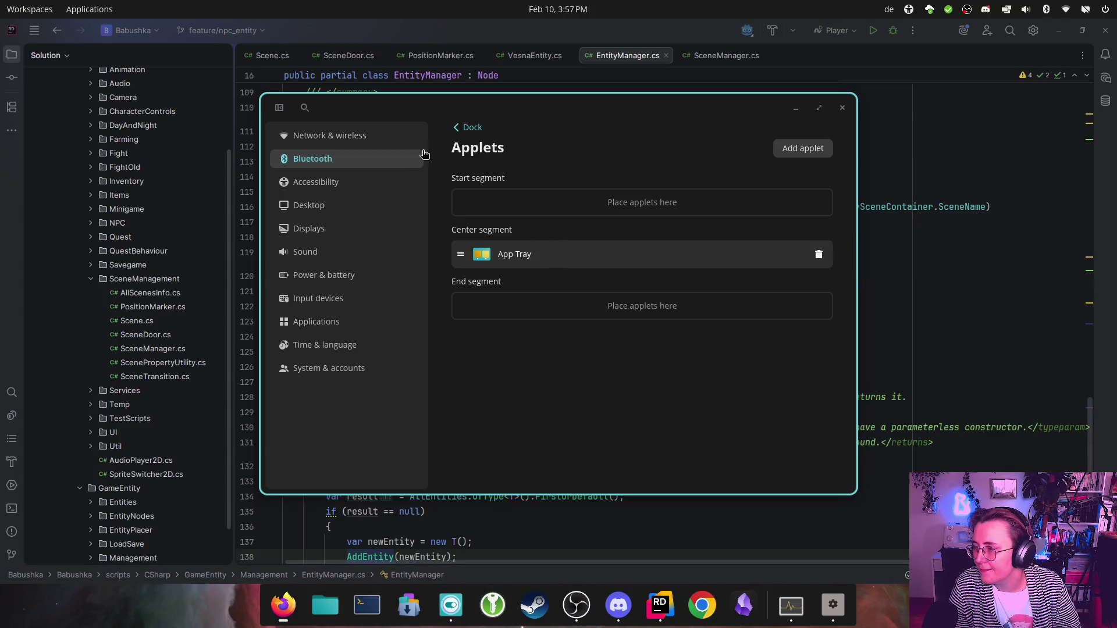
Step: Close COSMIC Settings, scroll EntityManager.cs, and bring up the Gitea pull request in Firefox
click(842, 107)
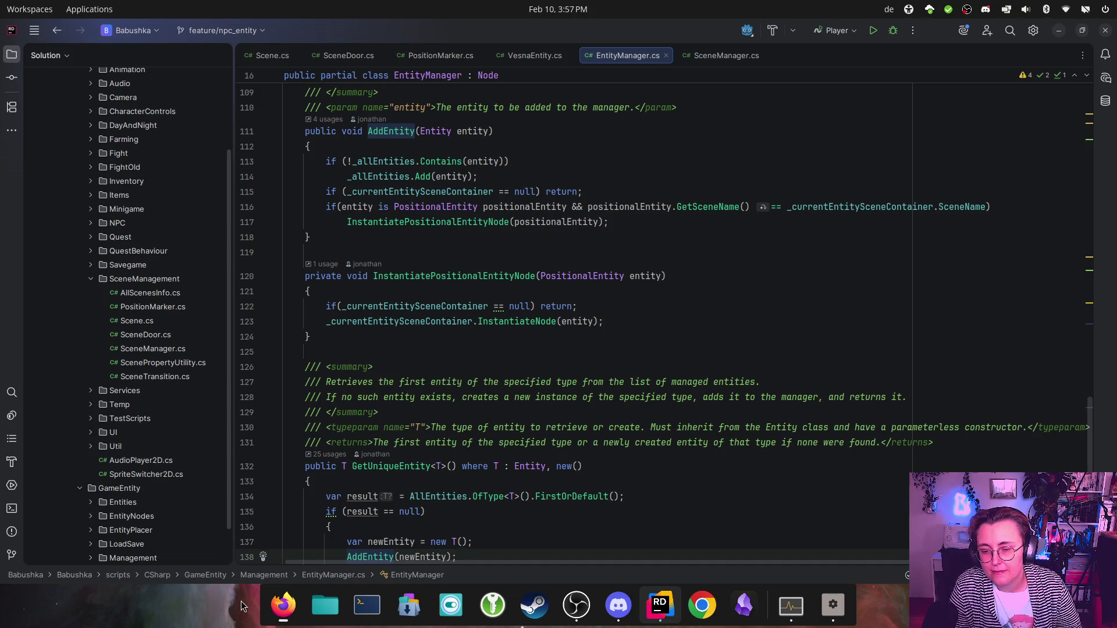
scroll(649, 434, down, 2)
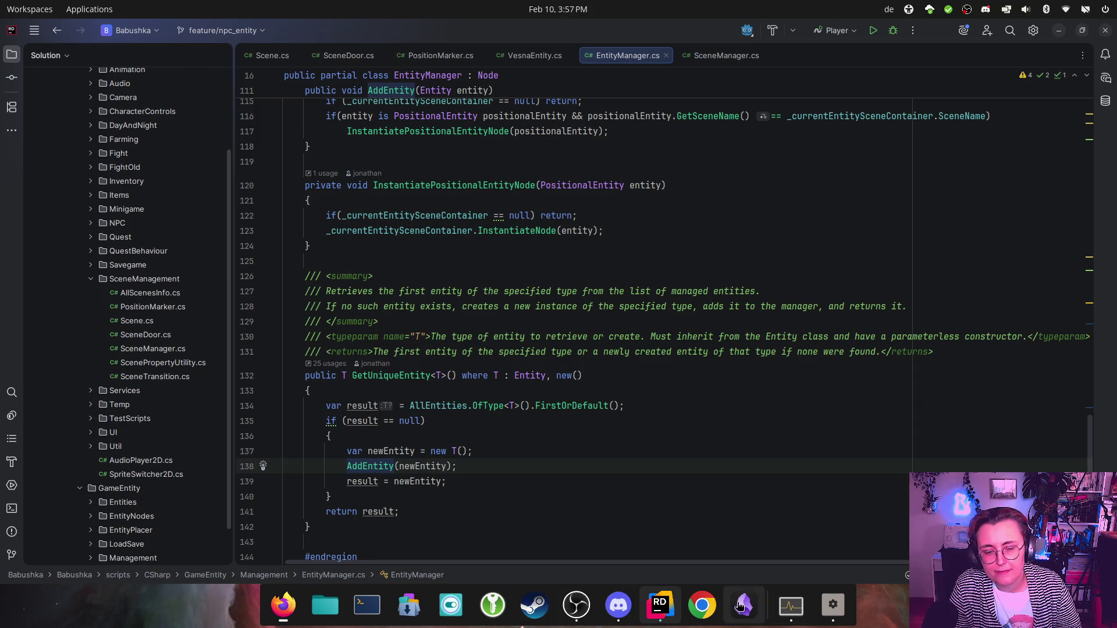
mouse_move(282, 605)
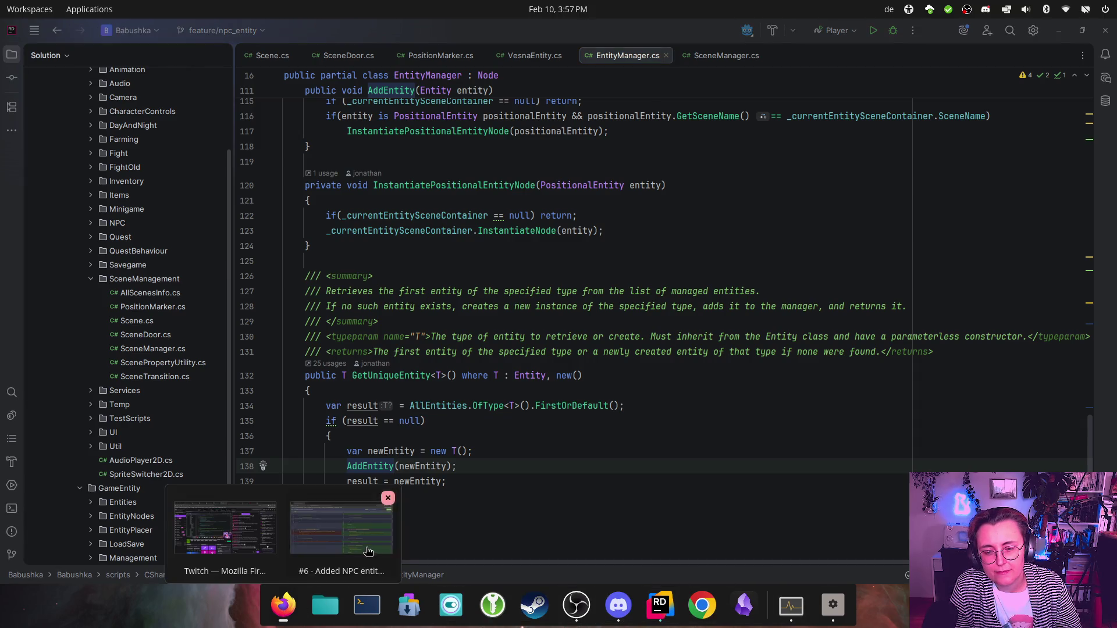
click(341, 538)
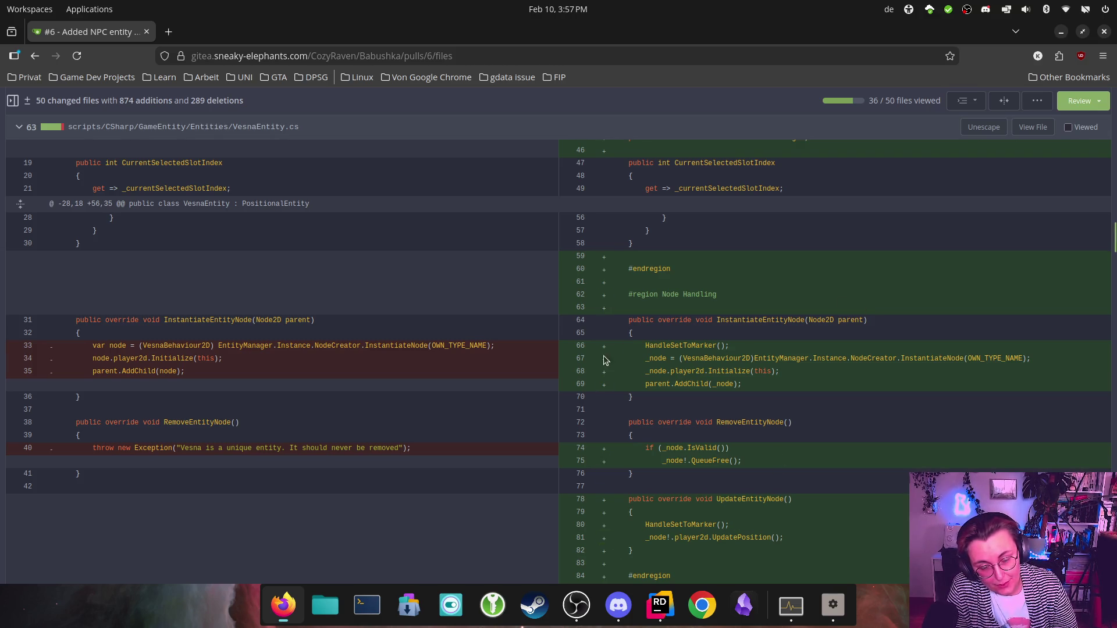
Step: Switch from the VesnaEntity.cs diff to Godot's farm_outside scene via the dock
click(834, 605)
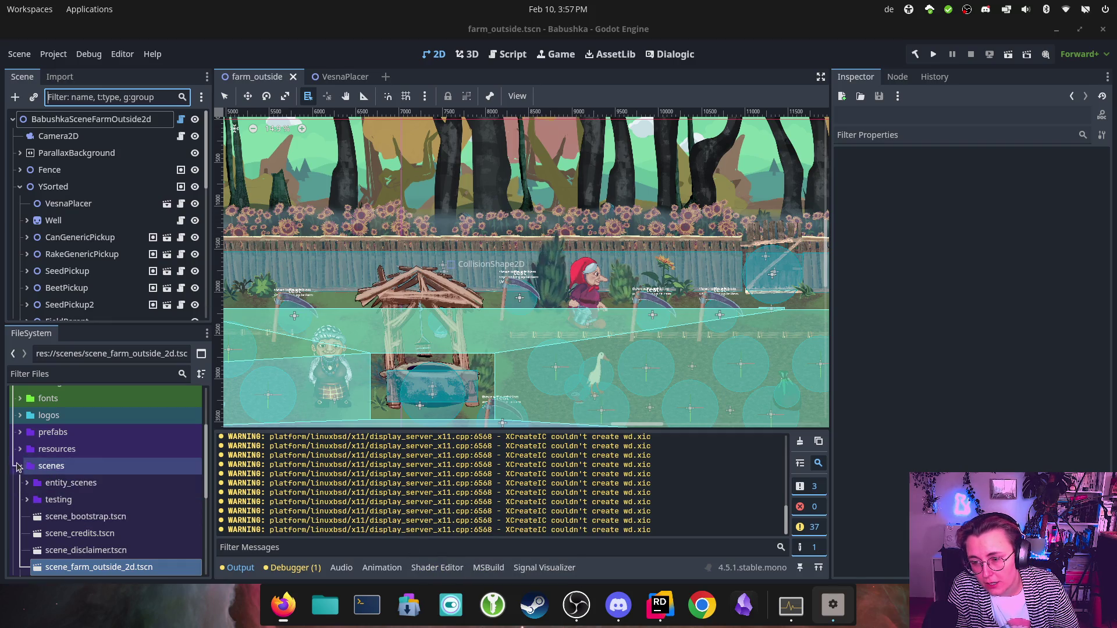
Step: Expand entity_scenes and inspect _ALL_SCENES.tres, whose Scenes array holds 2 packed scenes
scroll(46, 483, down, 5)
scroll(64, 474, down, 3)
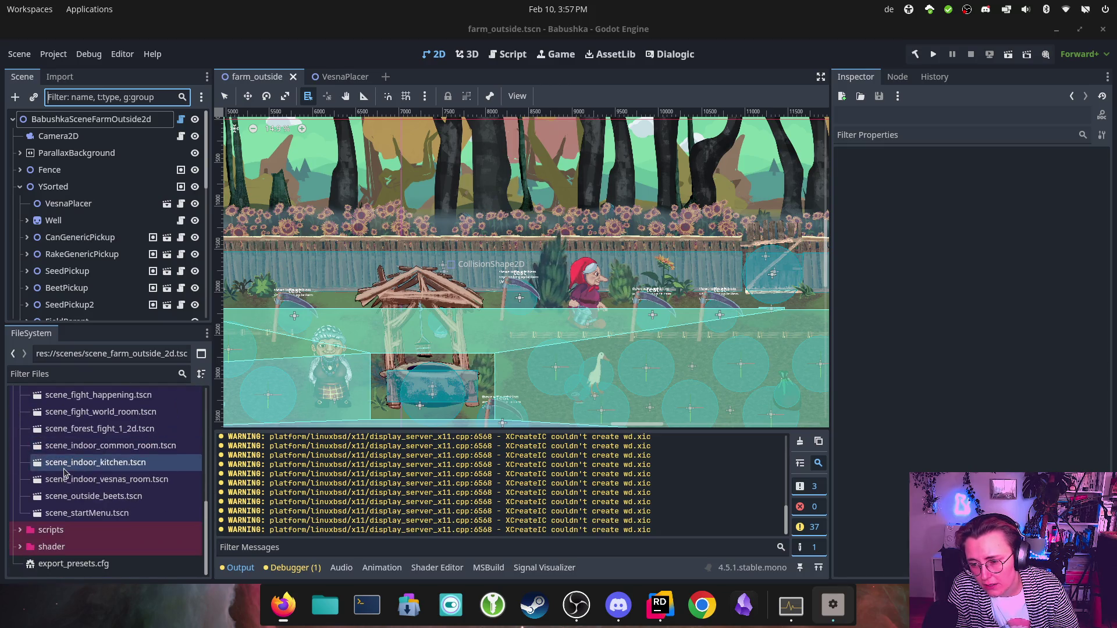
scroll(87, 506, up, 2)
scroll(87, 507, up, 5)
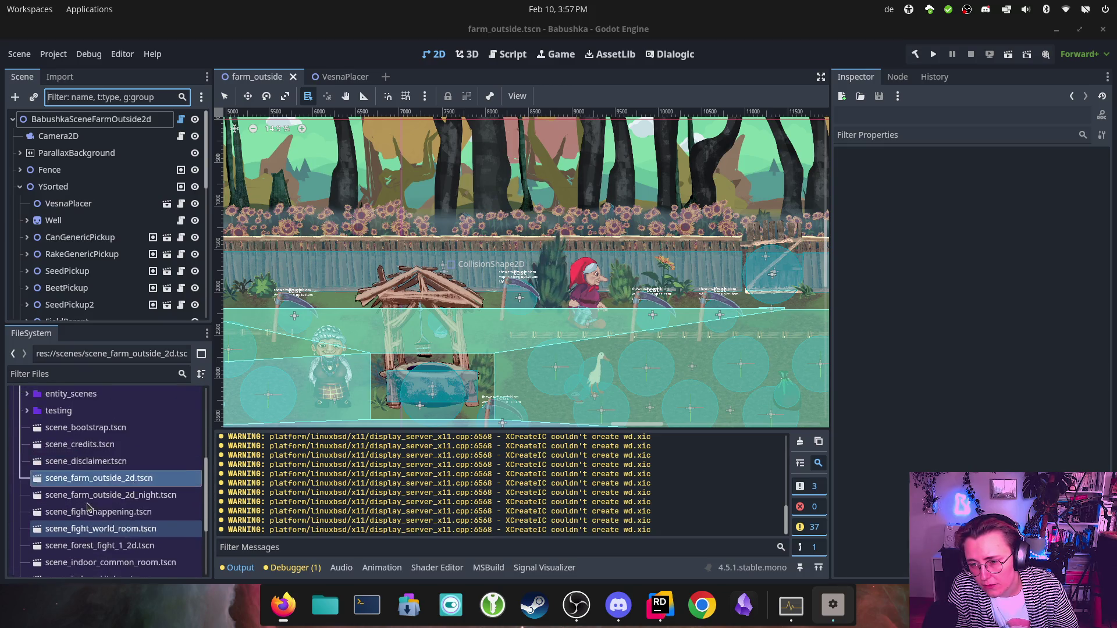
click(34, 419)
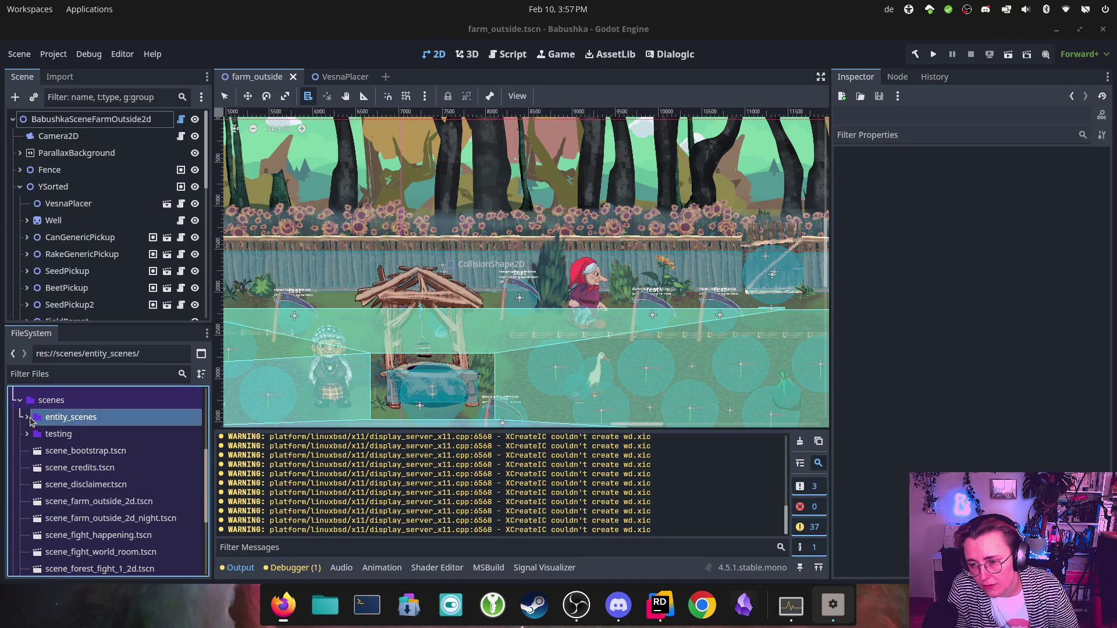
click(26, 417)
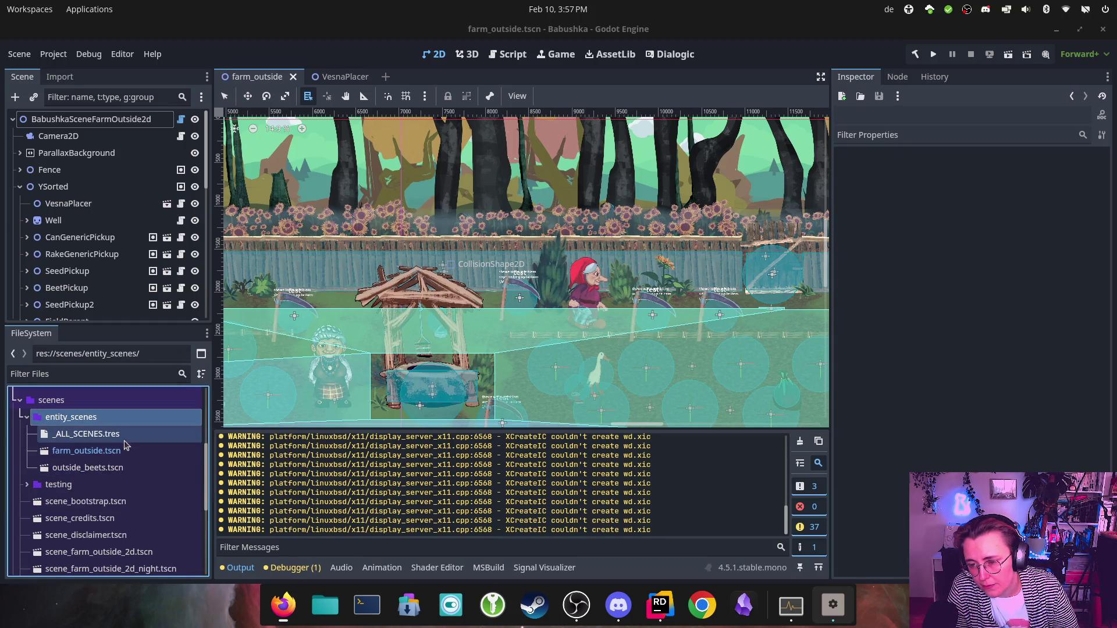
click(81, 434)
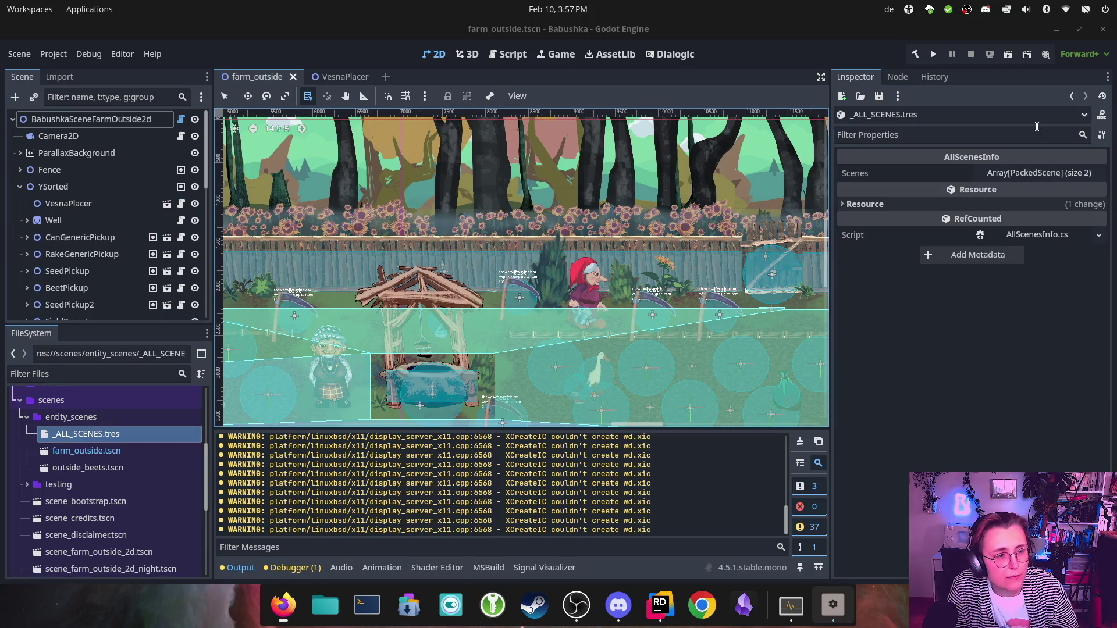
click(1034, 172)
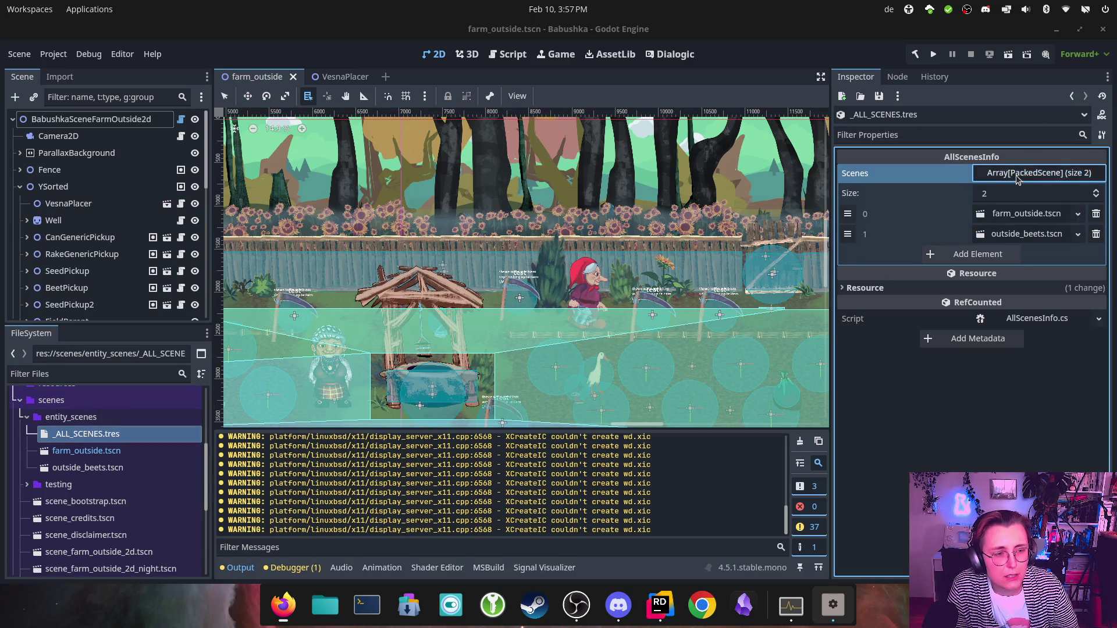
click(1017, 175)
Step: Open outside_beets.tscn in its own tab, then return to the farm_outside scene
click(105, 452)
double_click(114, 466)
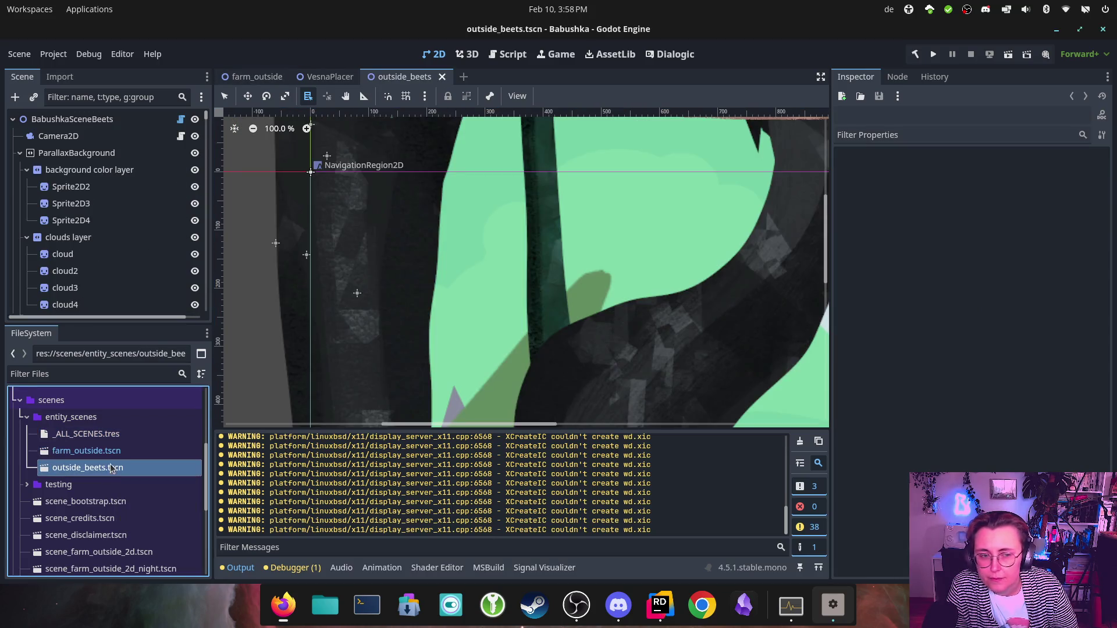
click(107, 453)
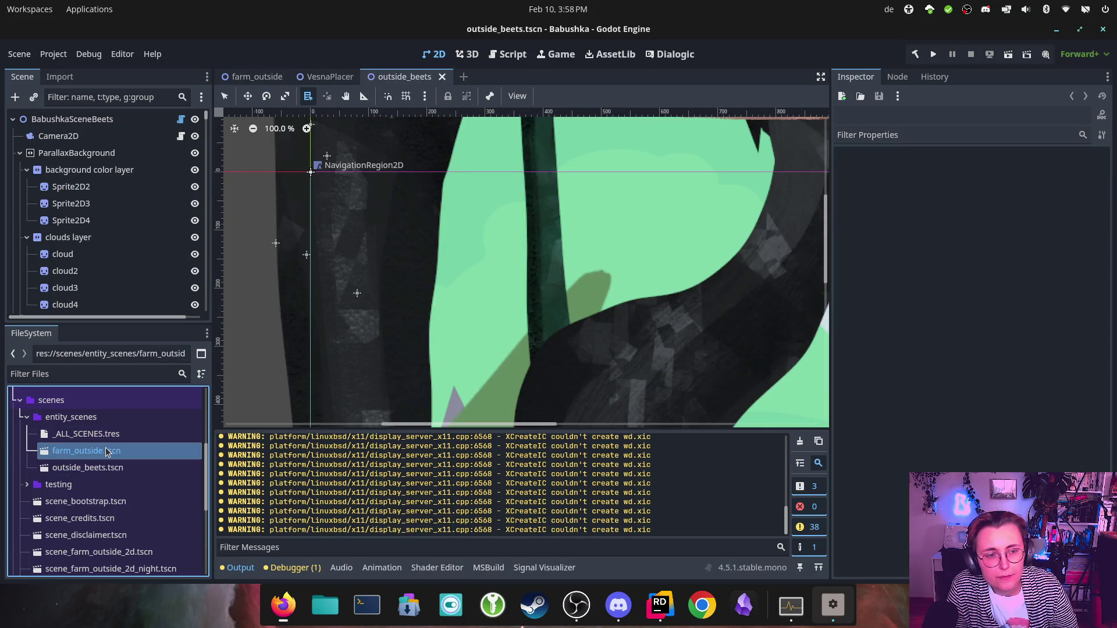
double_click(107, 453)
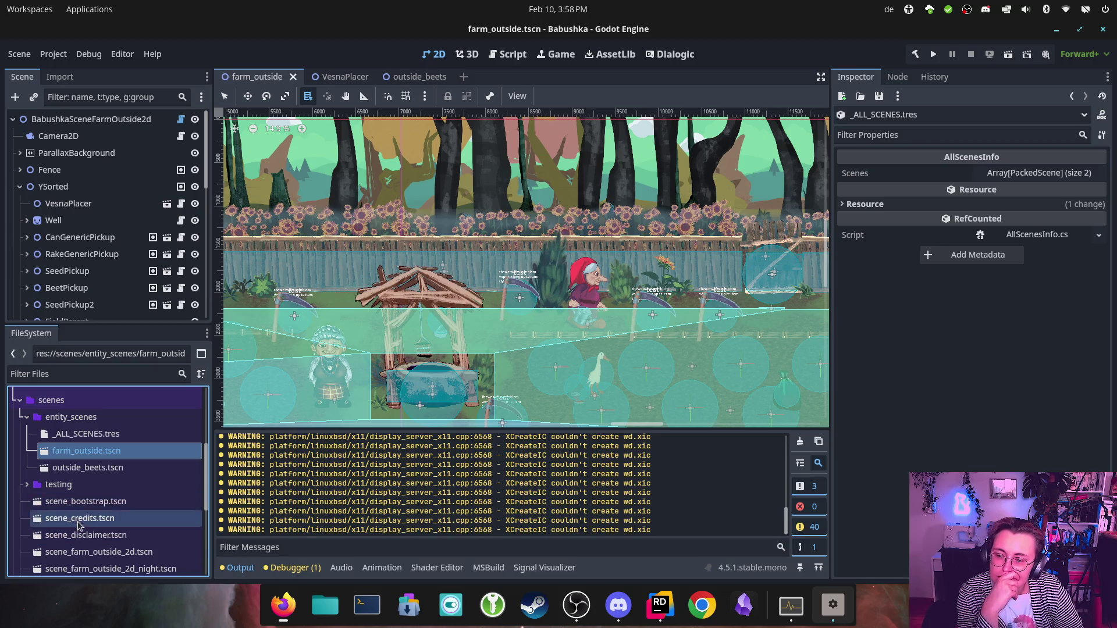
Step: Expand prefabs > characters to reveal the Chugar, Vesna and Yeli prefabs
scroll(182, 453, up, 5)
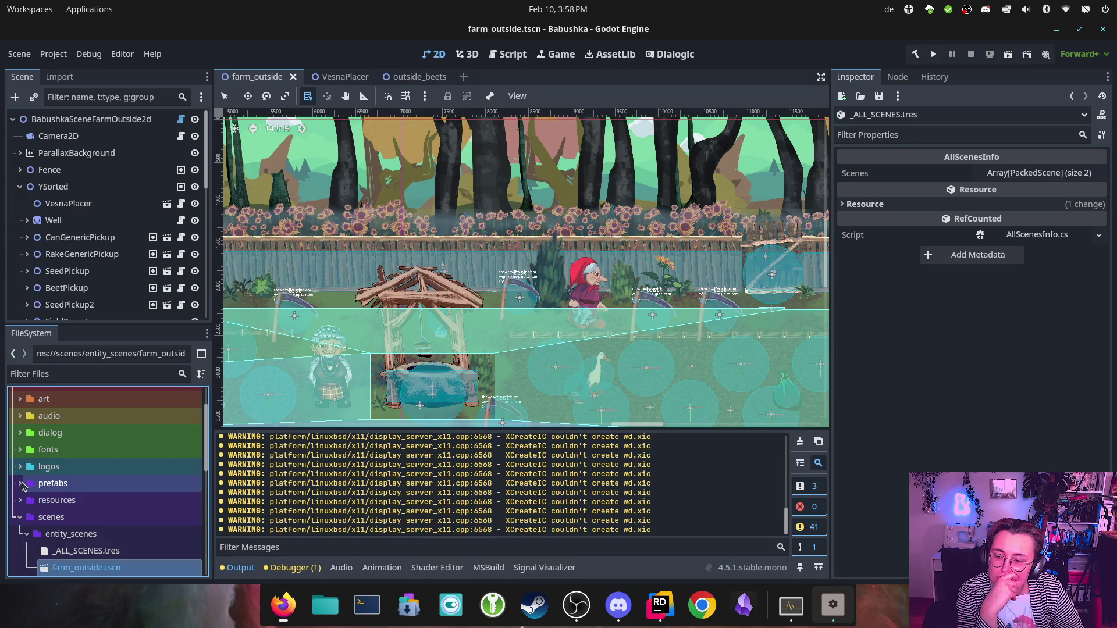
click(22, 484)
click(27, 500)
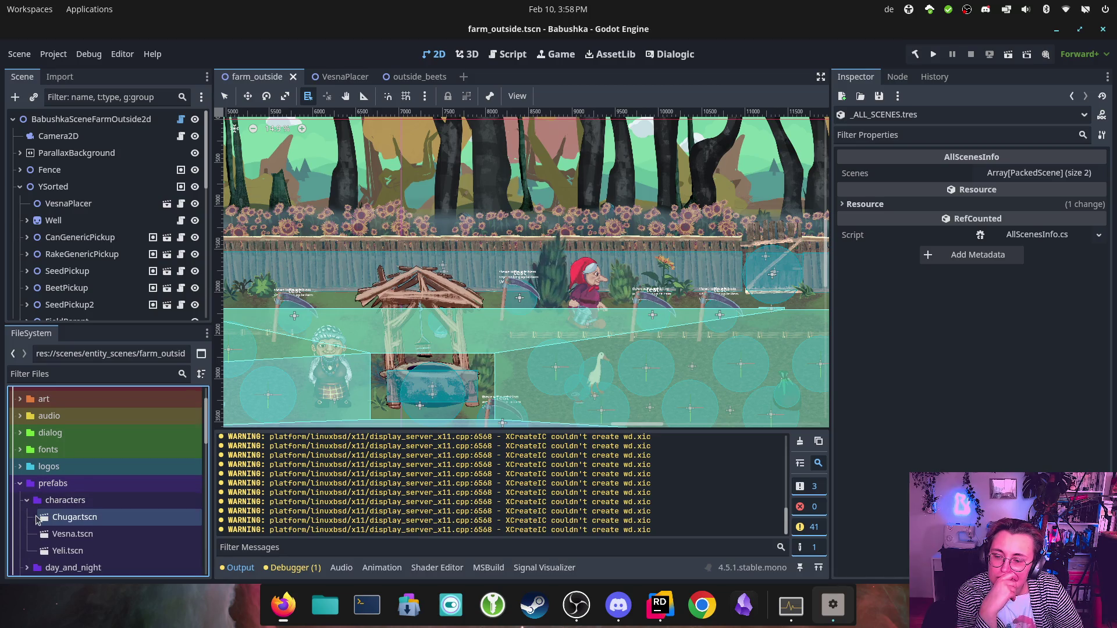
scroll(36, 519, down, 1)
Step: Open Vesna.tscn and review its dependencies list, then close the dependencies window
double_click(85, 515)
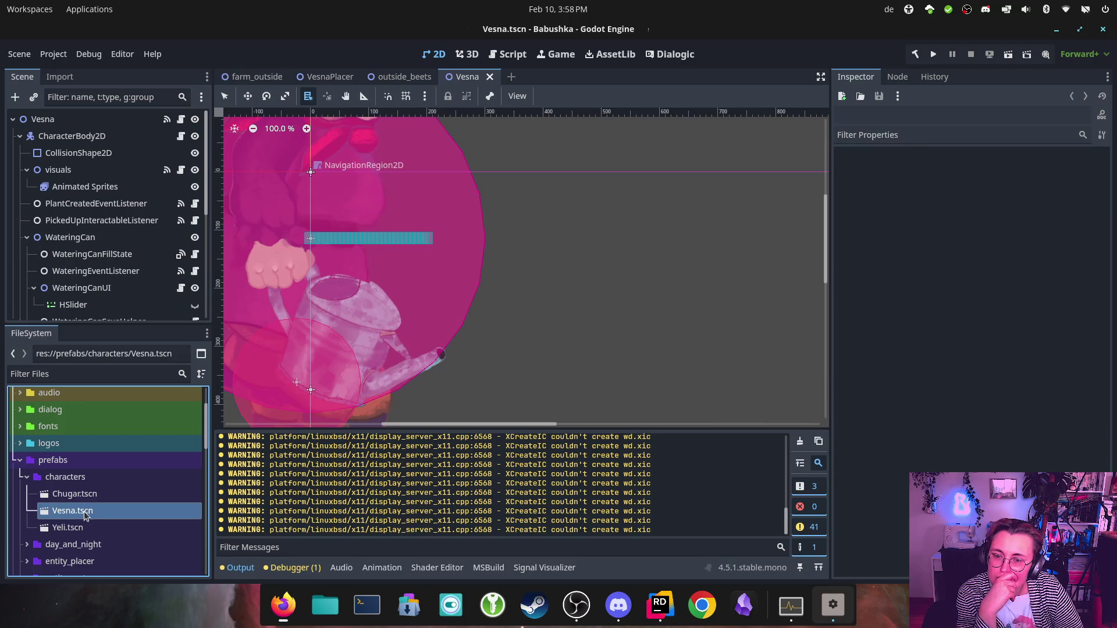
right_click(107, 515)
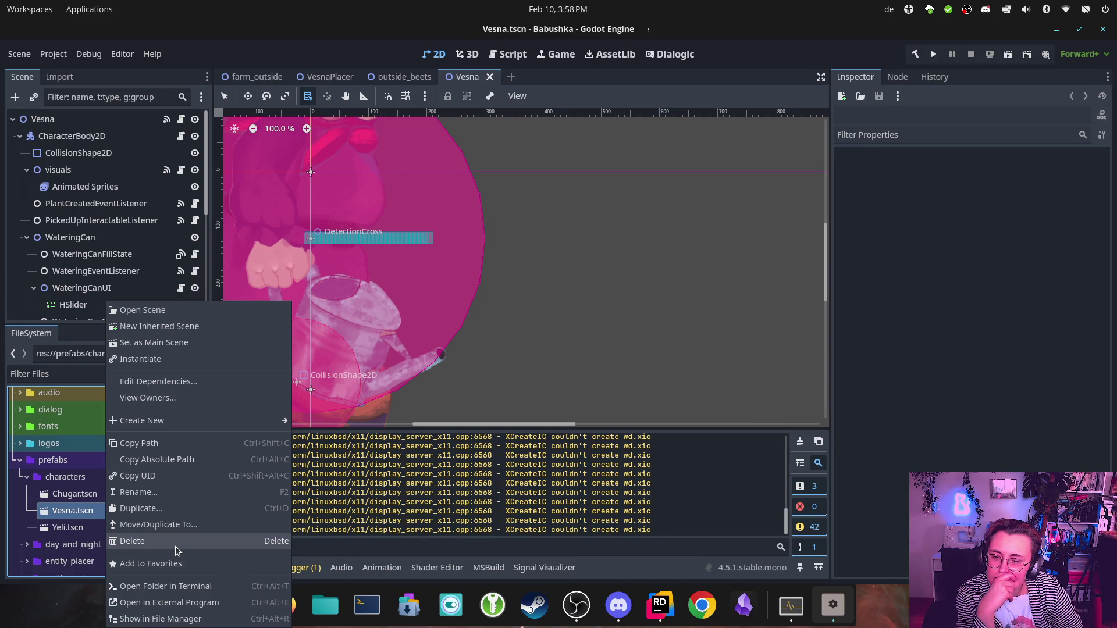
click(184, 384)
drag(539, 99, 407, 184)
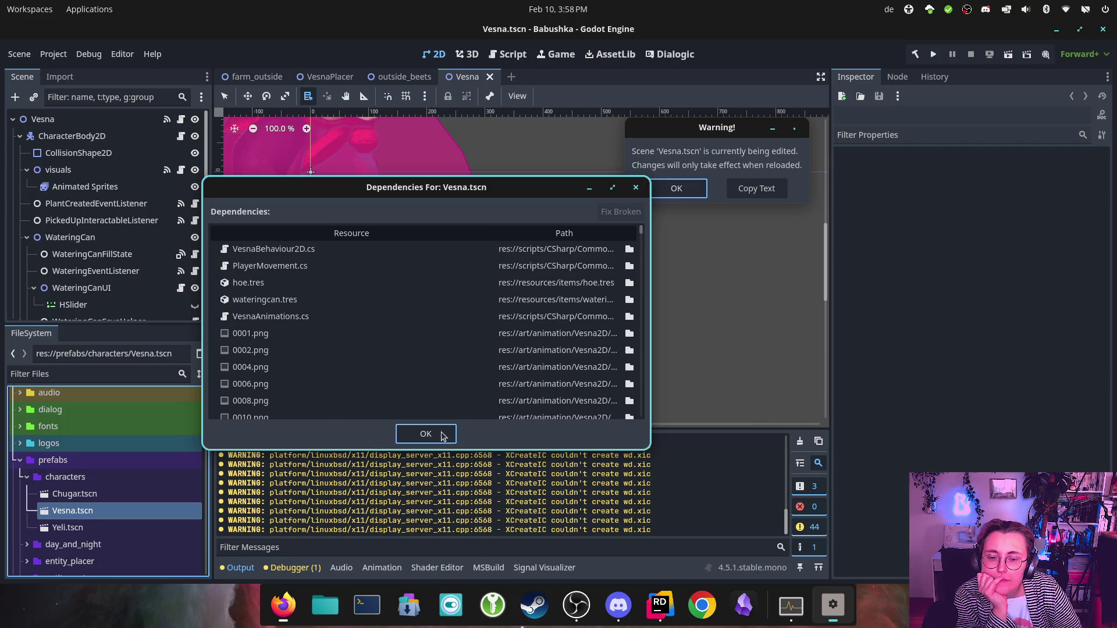
click(367, 605)
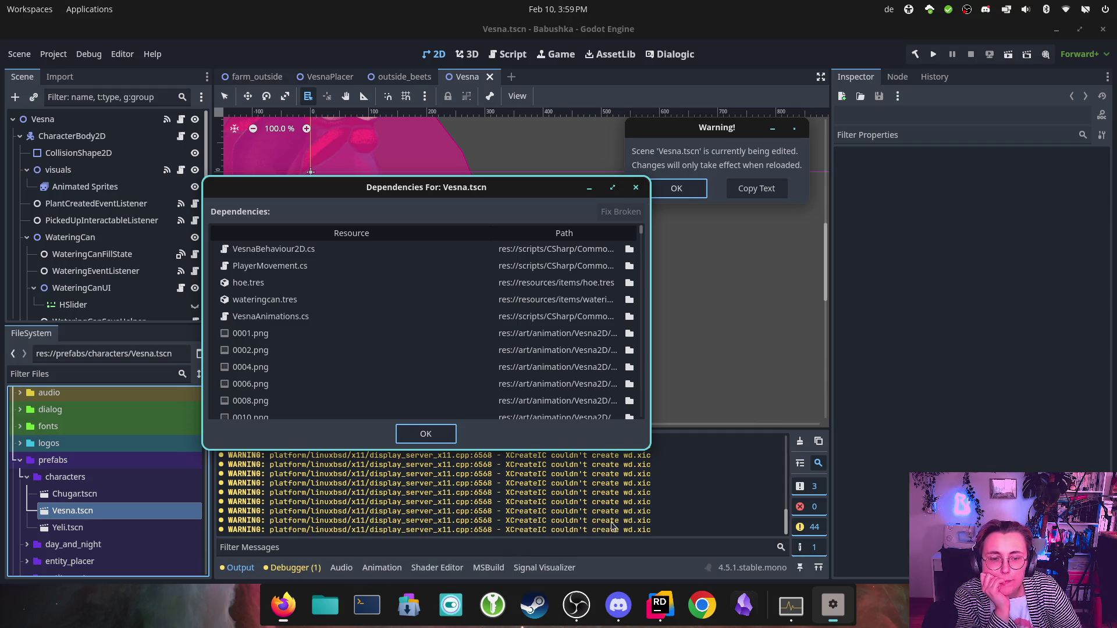
click(705, 193)
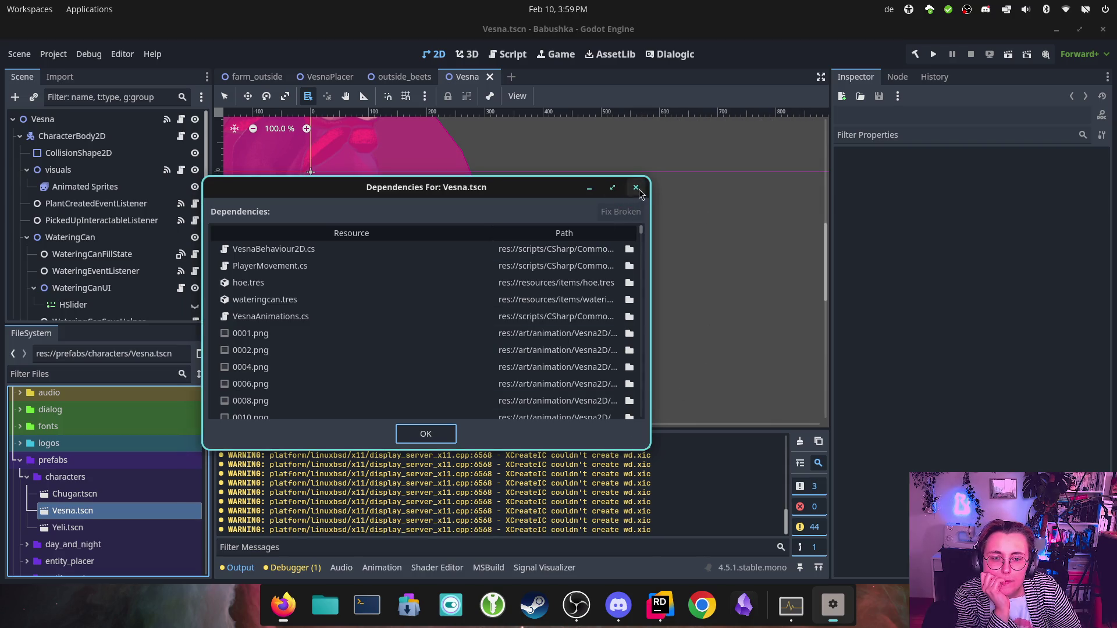
click(636, 187)
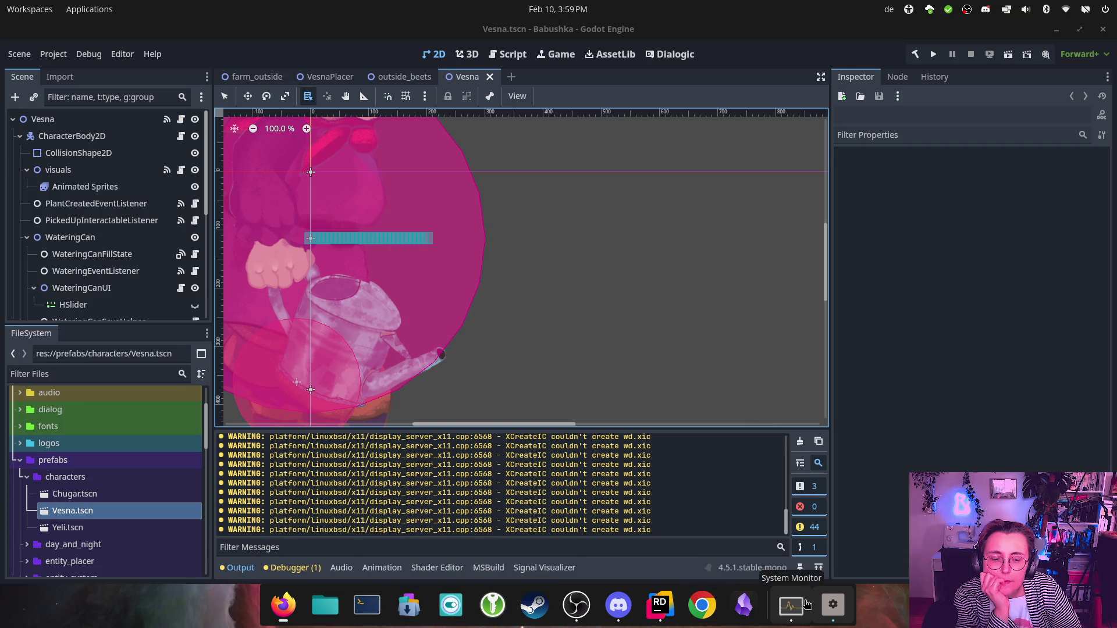
key(alt+Tab)
click(833, 605)
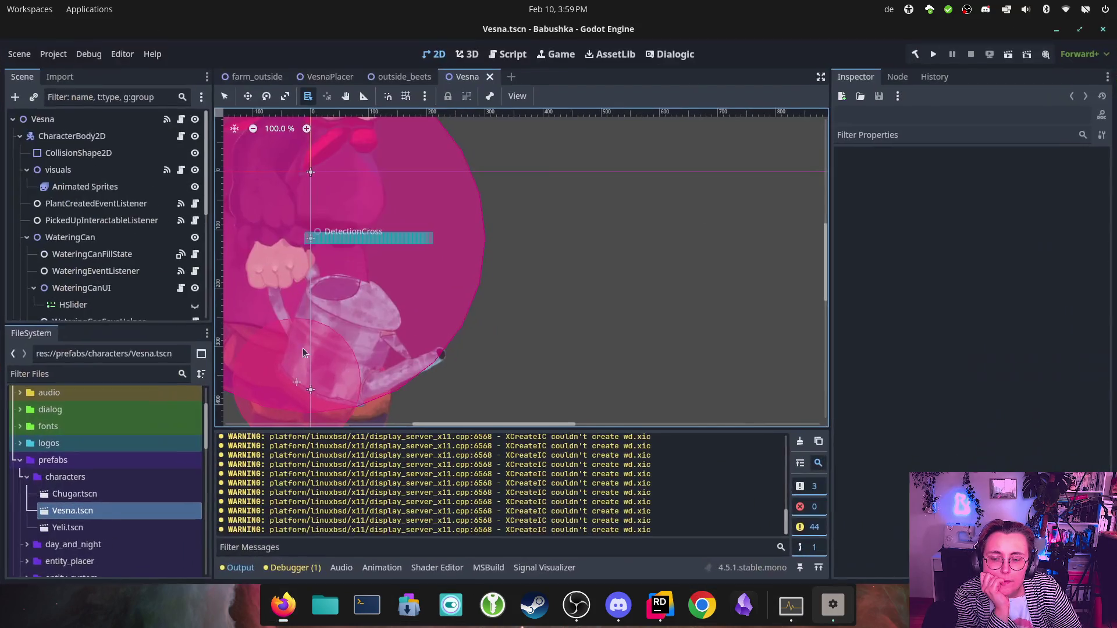
Step: Delete Vesna.tscn despite its dependencies and expand the entity_system folder
right_click(130, 509)
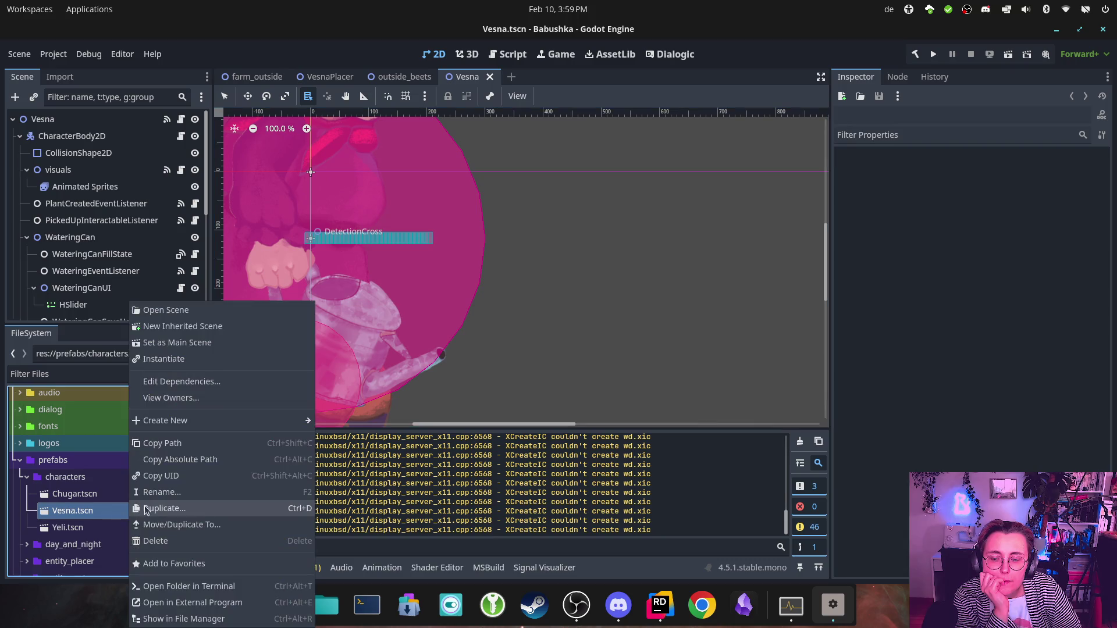
click(249, 544)
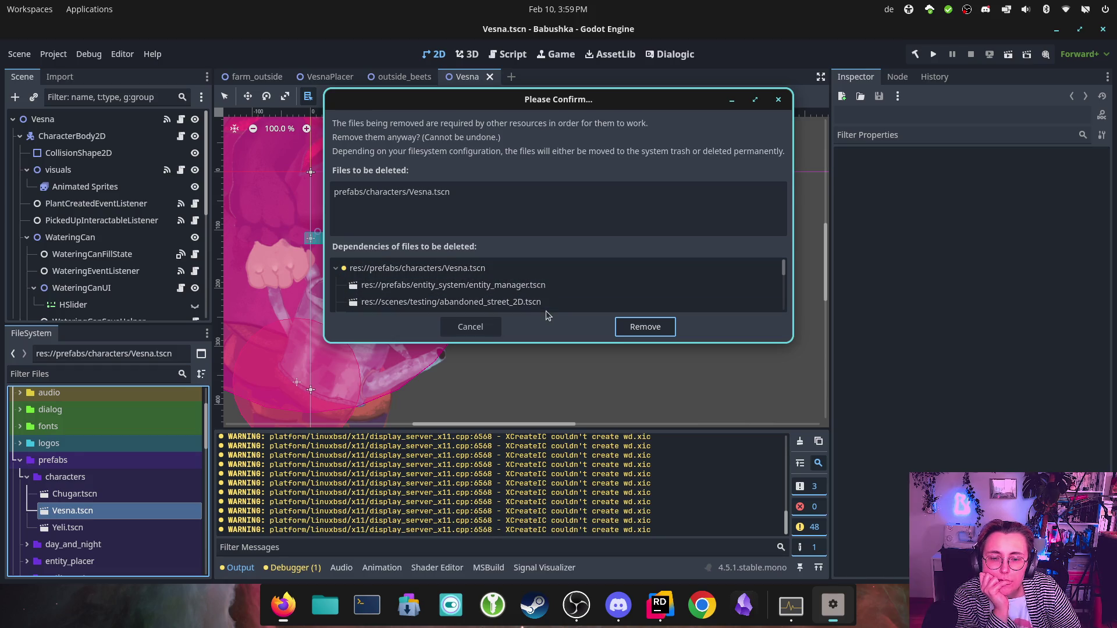
click(658, 332)
scroll(119, 495, down, 2)
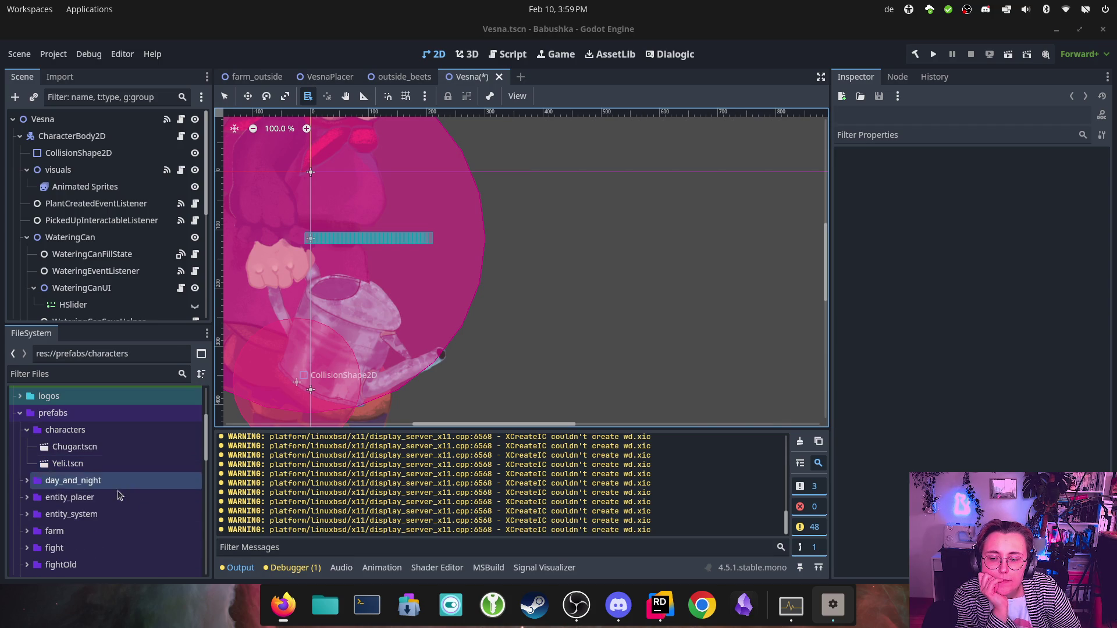
click(29, 516)
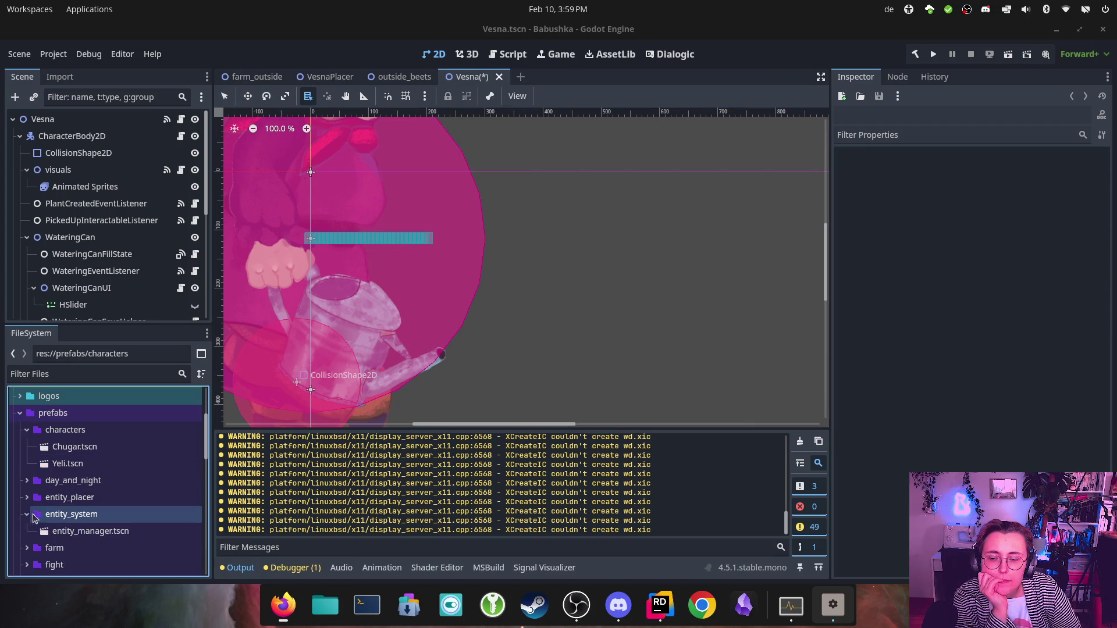
Step: Open entity_manager.tscn and inspect its broken Vesna.tscn dependency path in Fix Dependencies
double_click(87, 531)
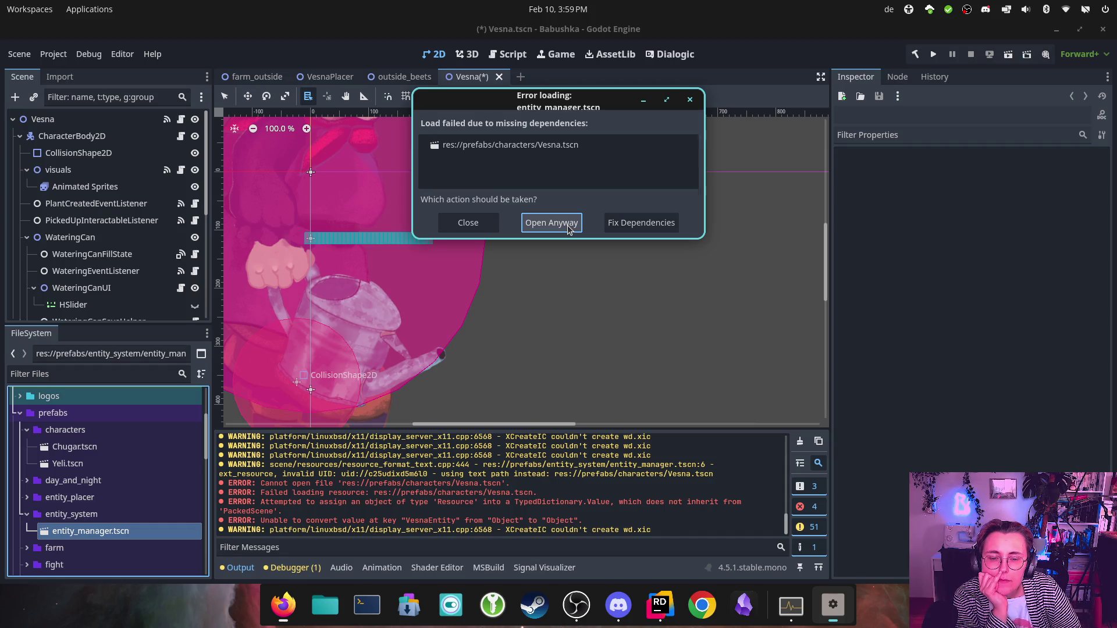
click(640, 223)
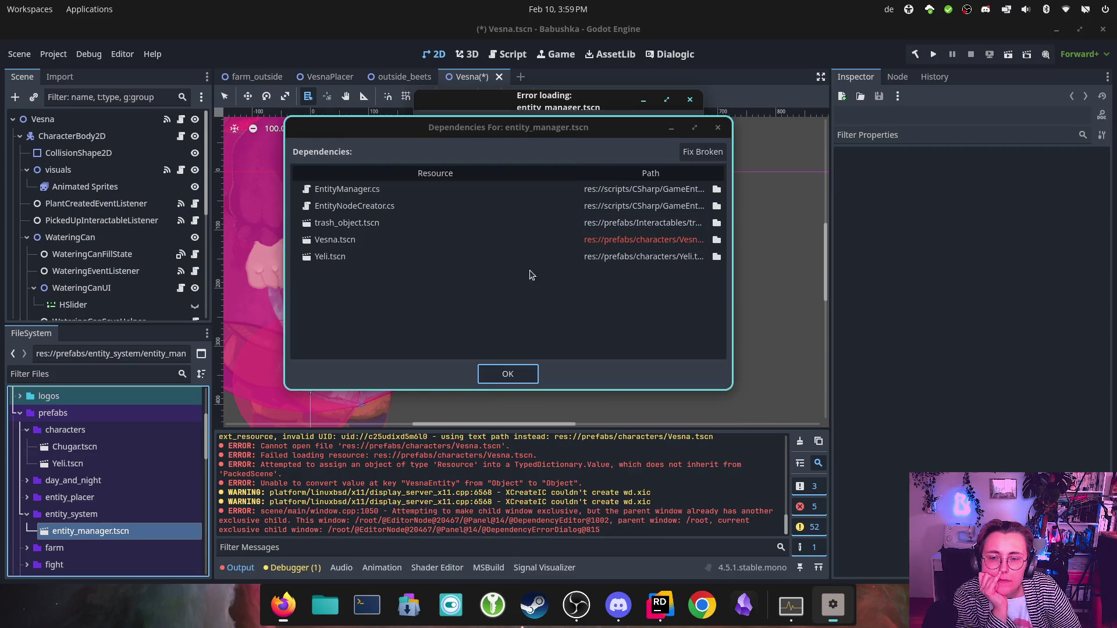
click(639, 239)
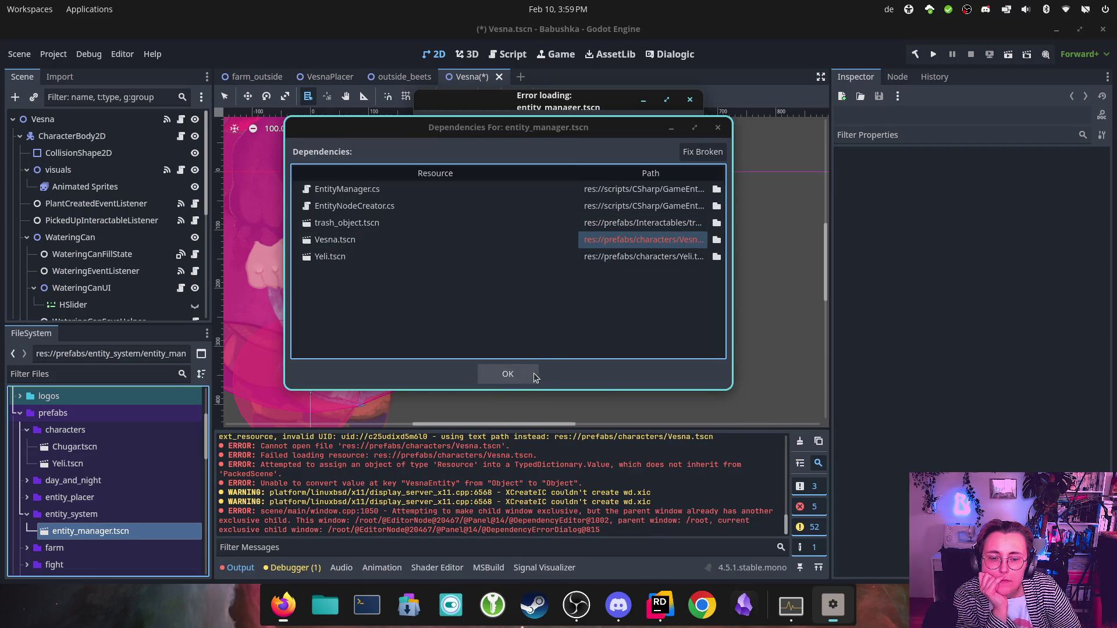
click(660, 605)
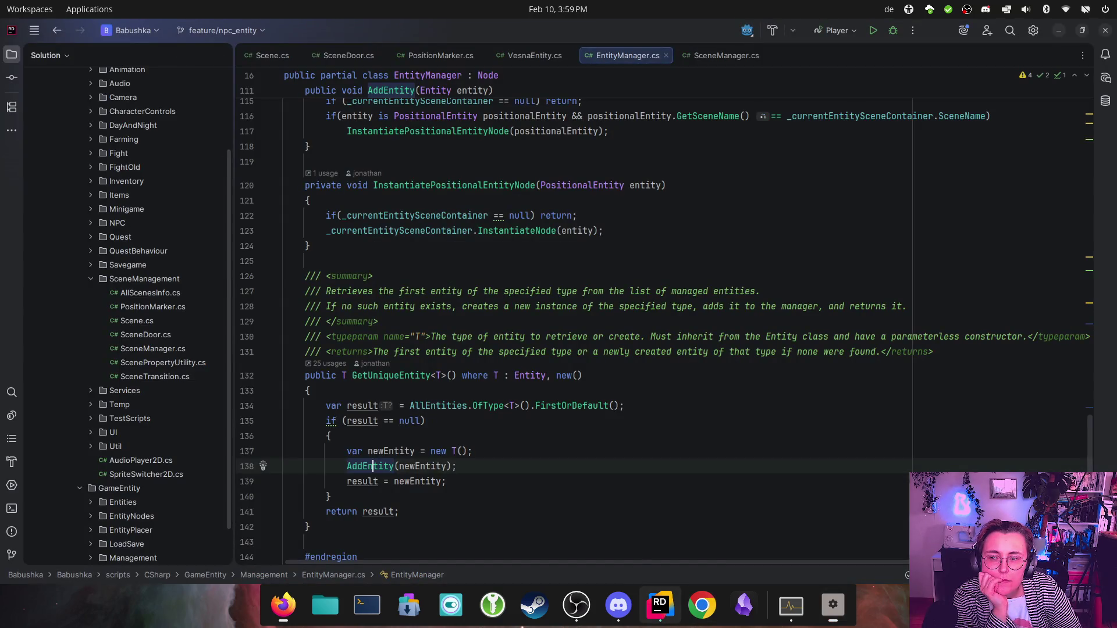
Step: Roll back the Vesna.tscn deletion in Rider's Commit window and reload it from disk in Godot
click(12, 77)
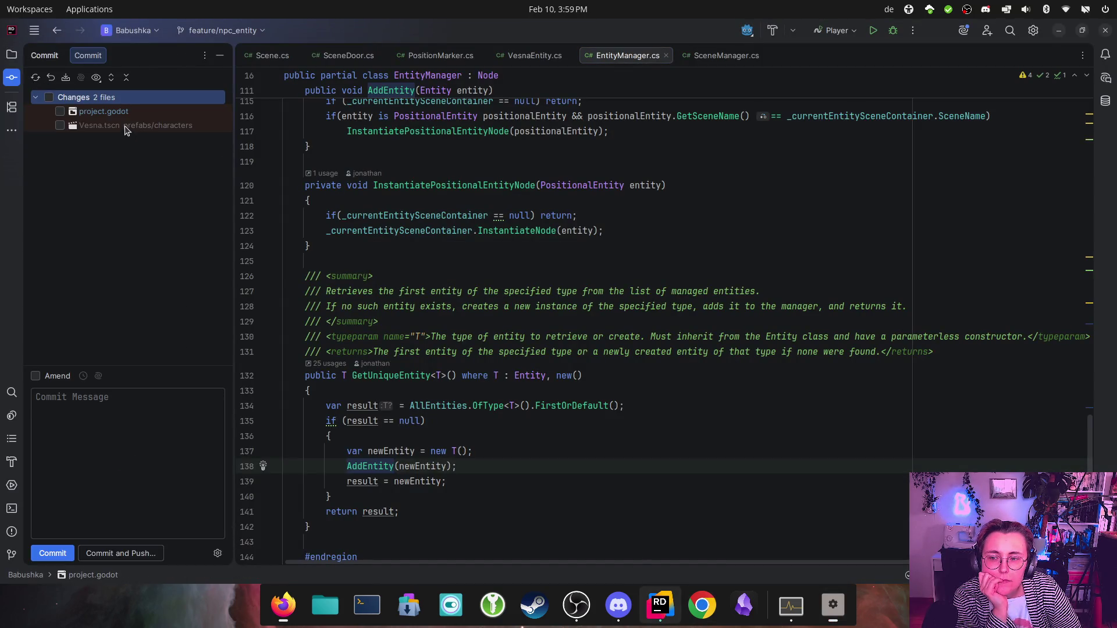
right_click(127, 130)
click(149, 147)
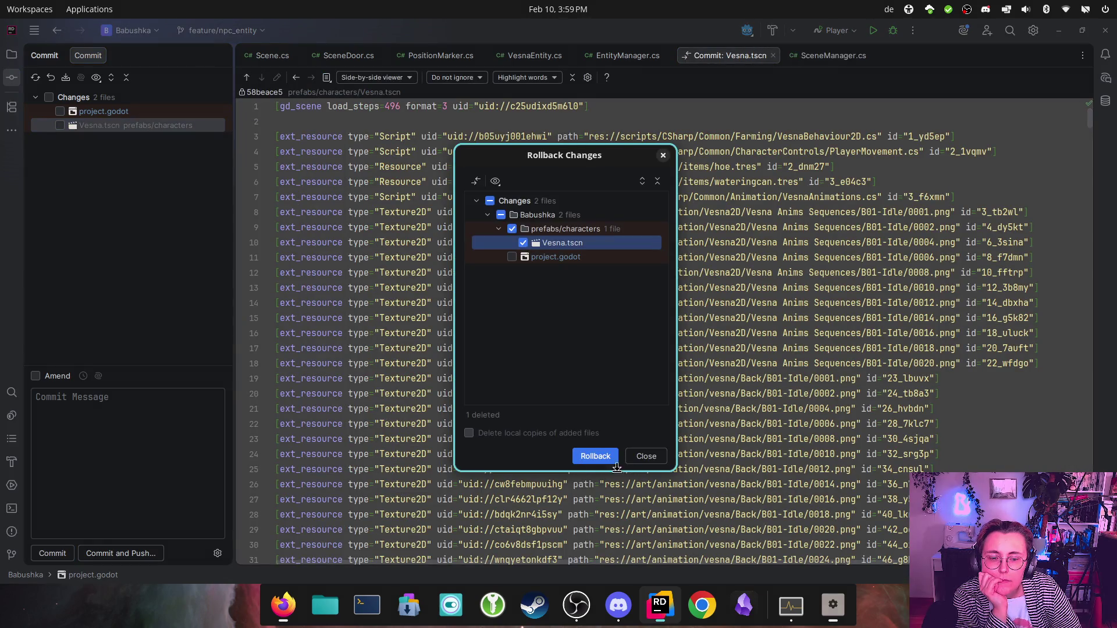
click(610, 457)
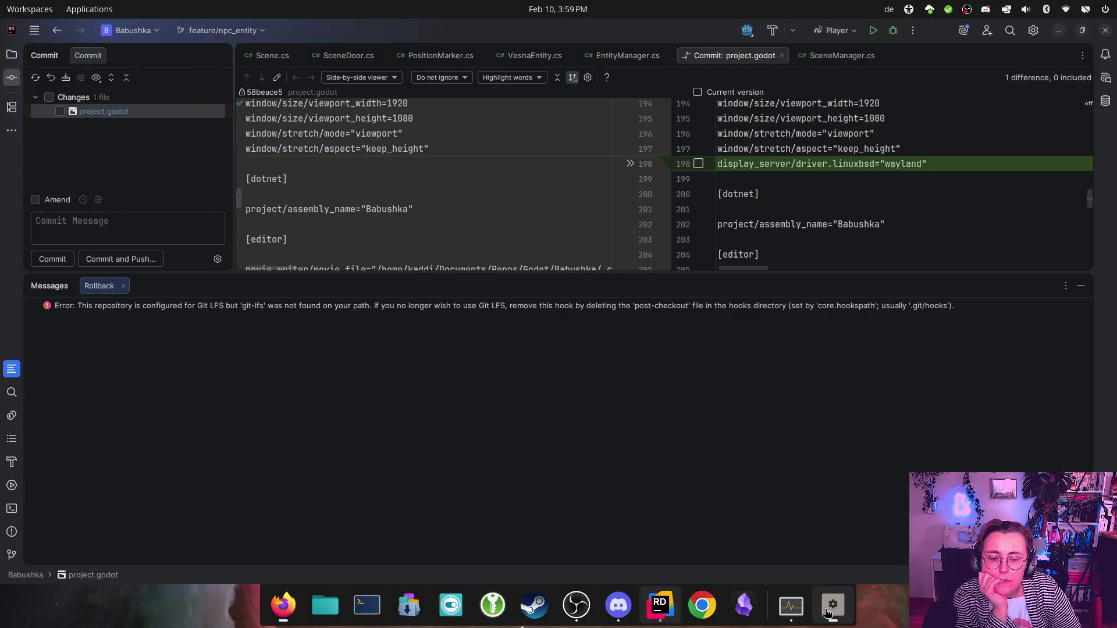
click(1081, 286)
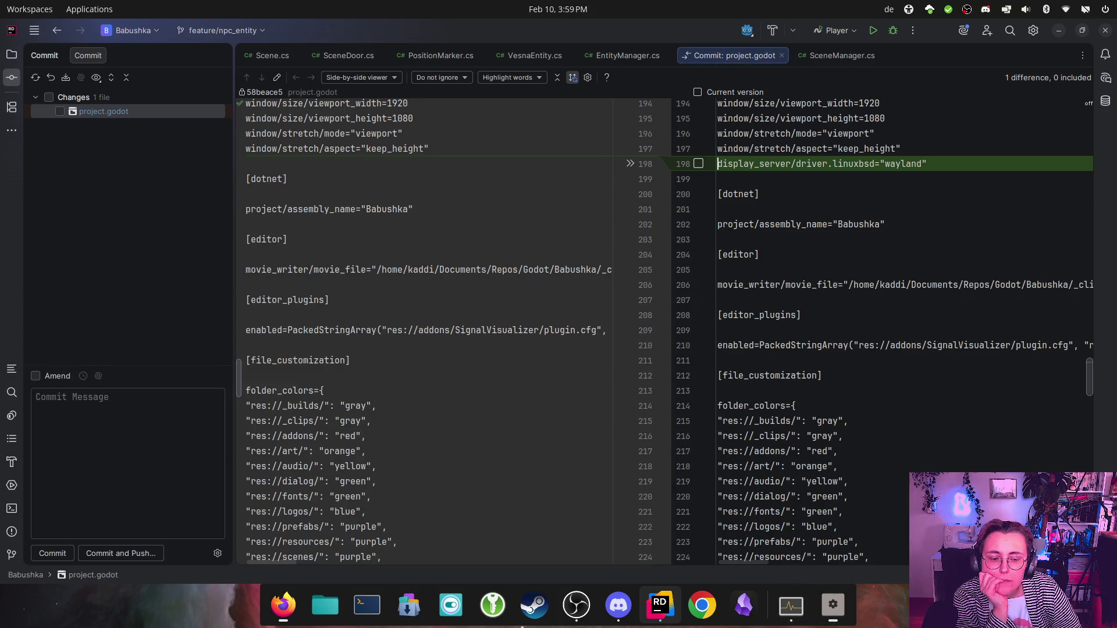
mouse_move(833, 605)
click(861, 533)
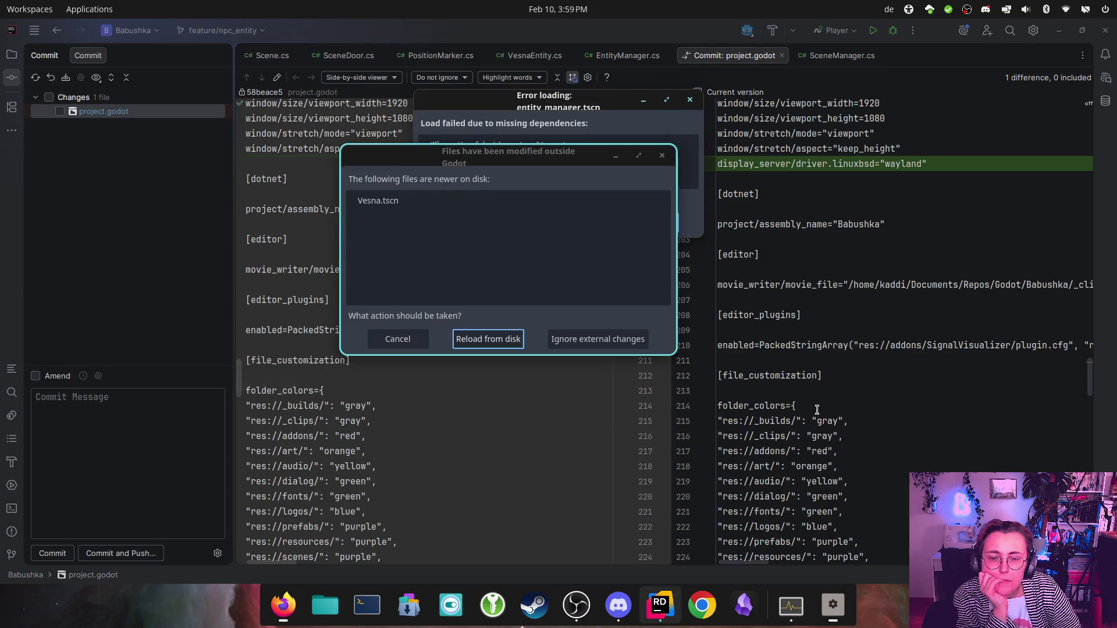
click(506, 340)
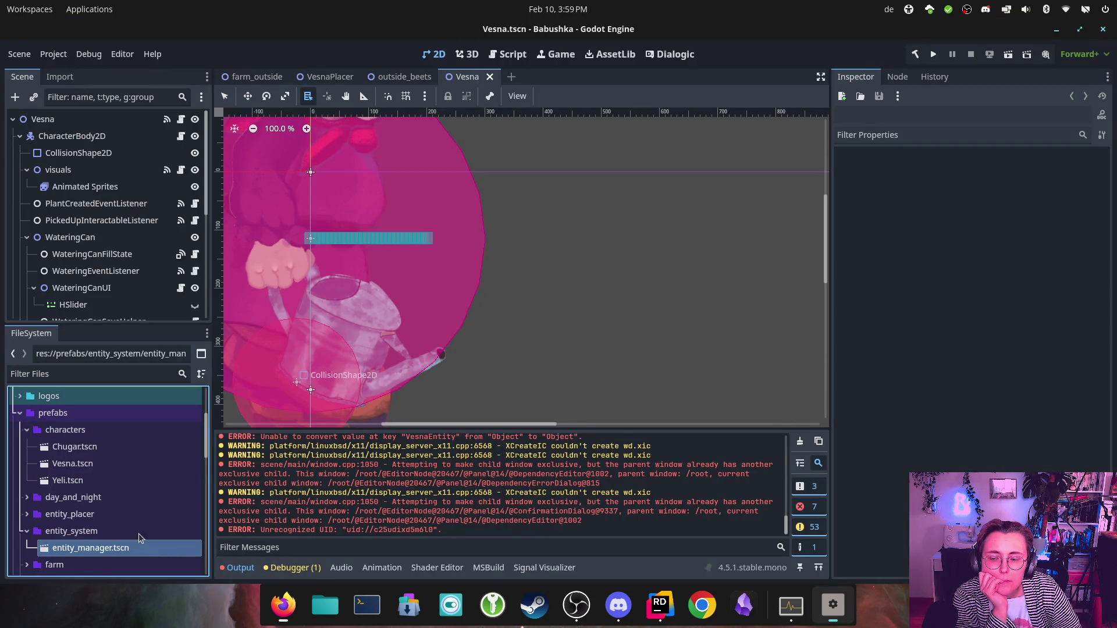
Step: Open entity_manager.tscn and confirm EntityCreator's Entity Prefabs map VesnaEntity to Vesna.tscn
double_click(86, 547)
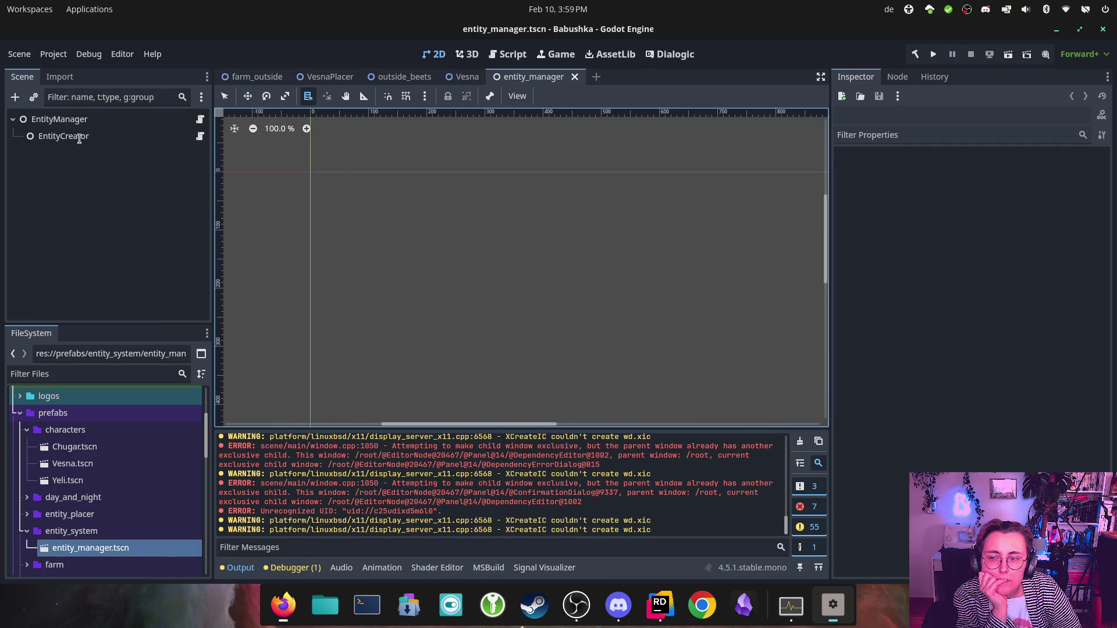
click(73, 137)
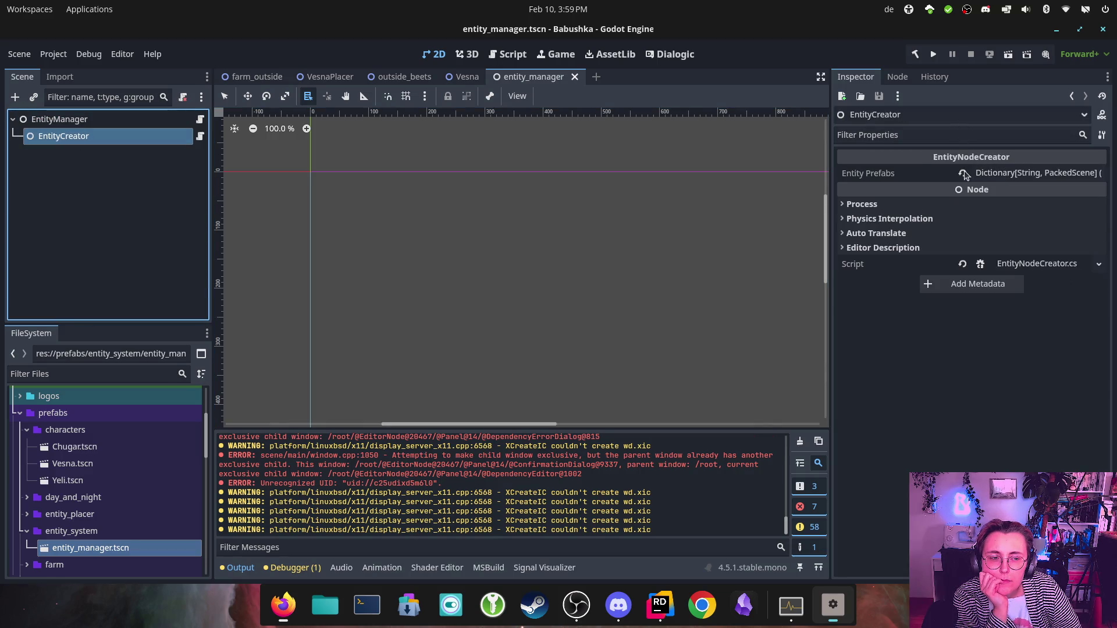
click(1005, 173)
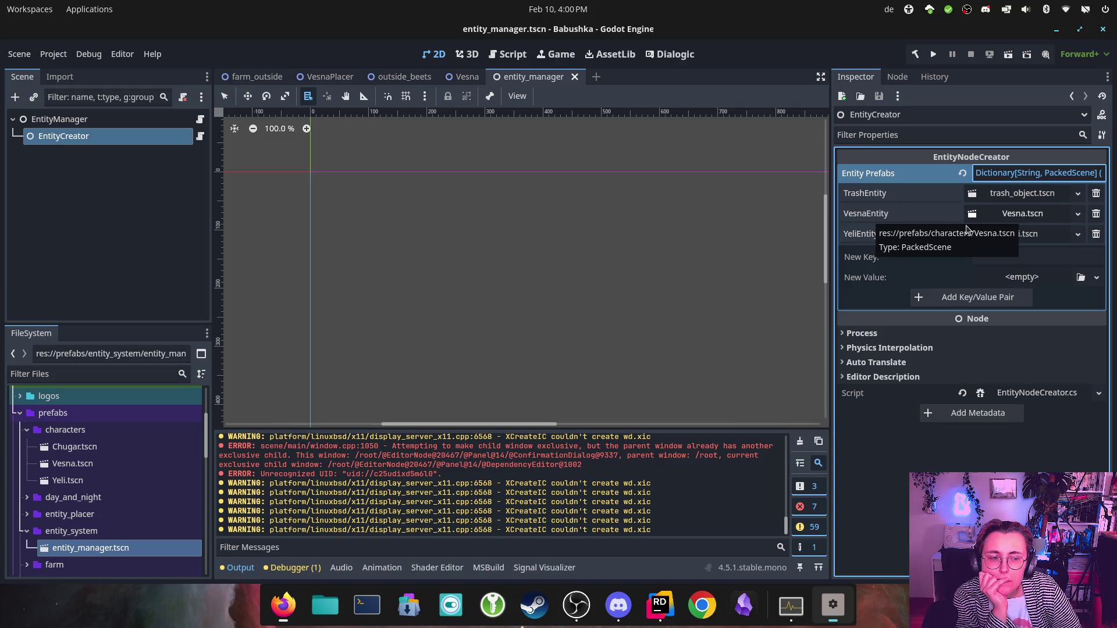
click(1021, 254)
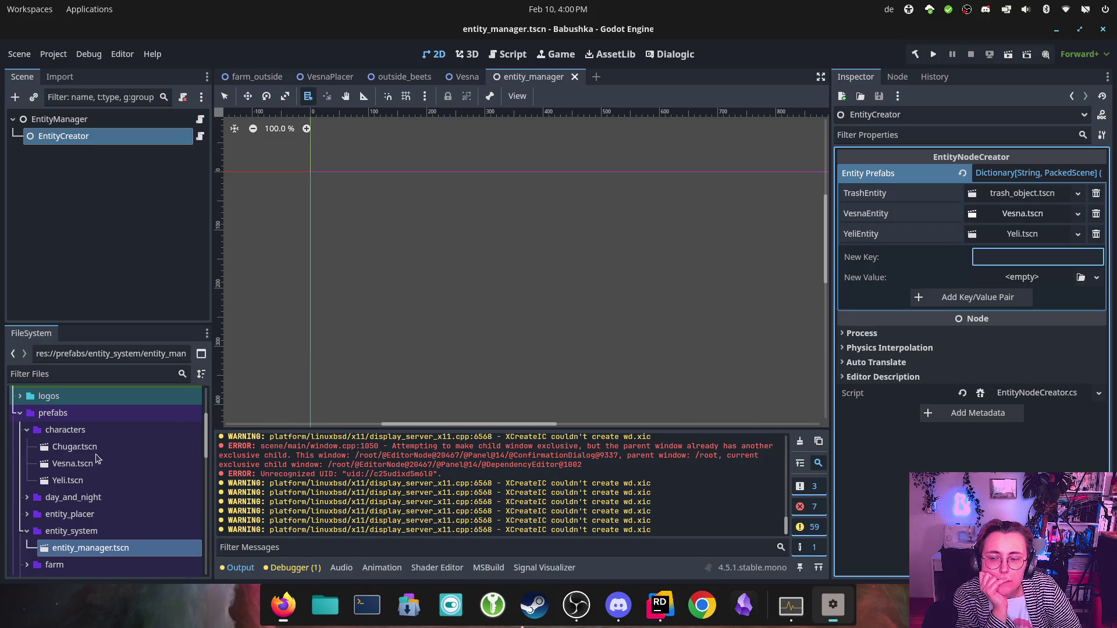
click(1022, 213)
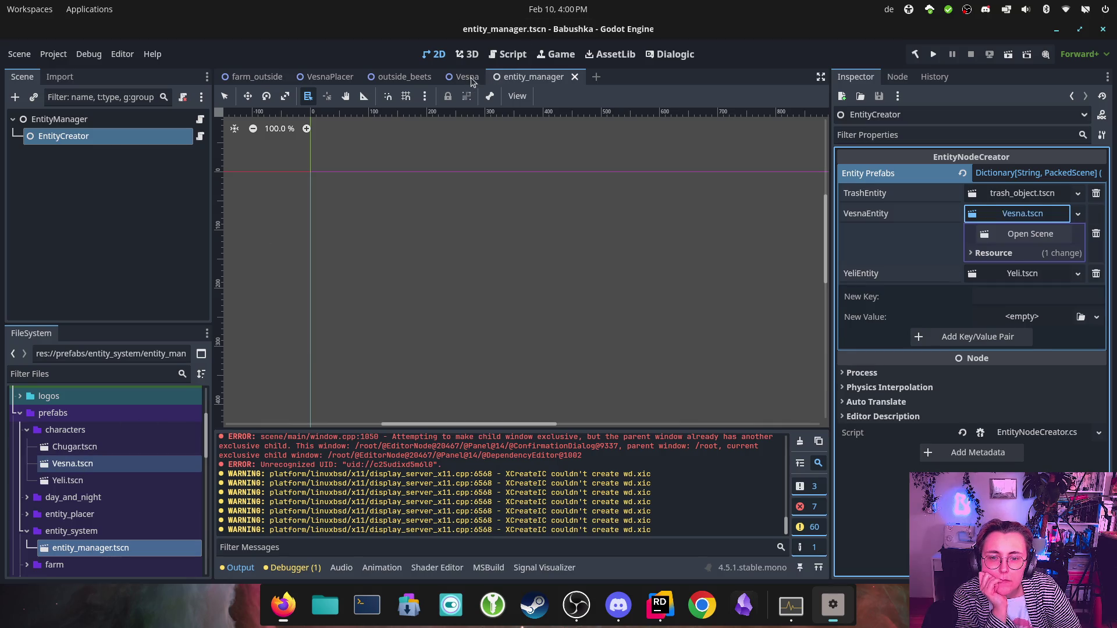
click(469, 78)
Step: Inspect the Vesna scene's CollisionShape2D, Vesna root and Animated Sprites nodes, then view VesnaPlacer
click(82, 152)
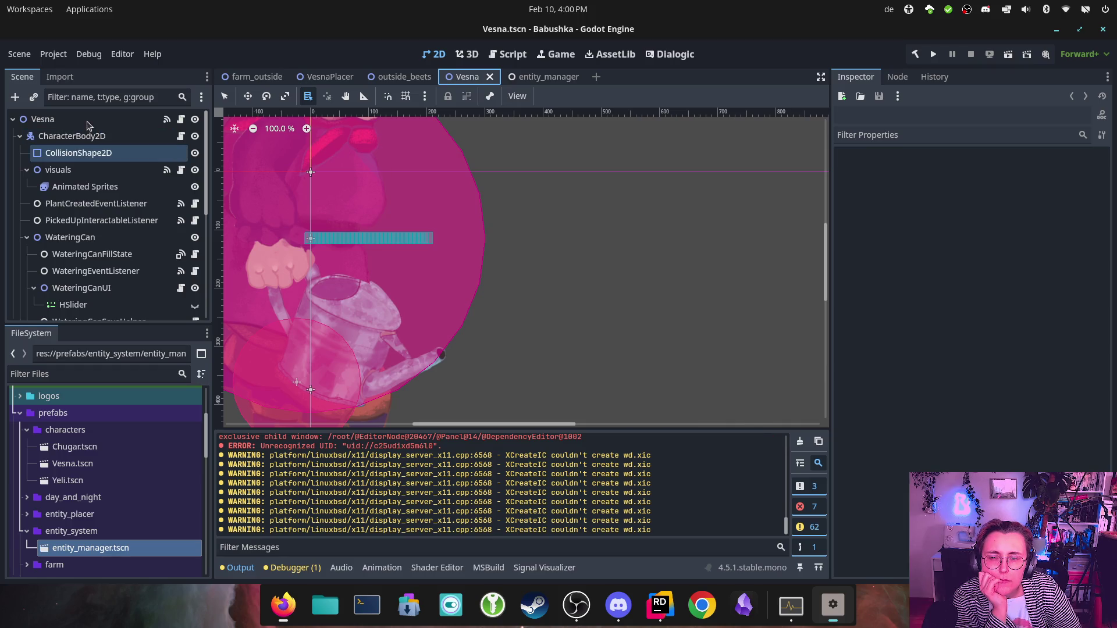
click(86, 123)
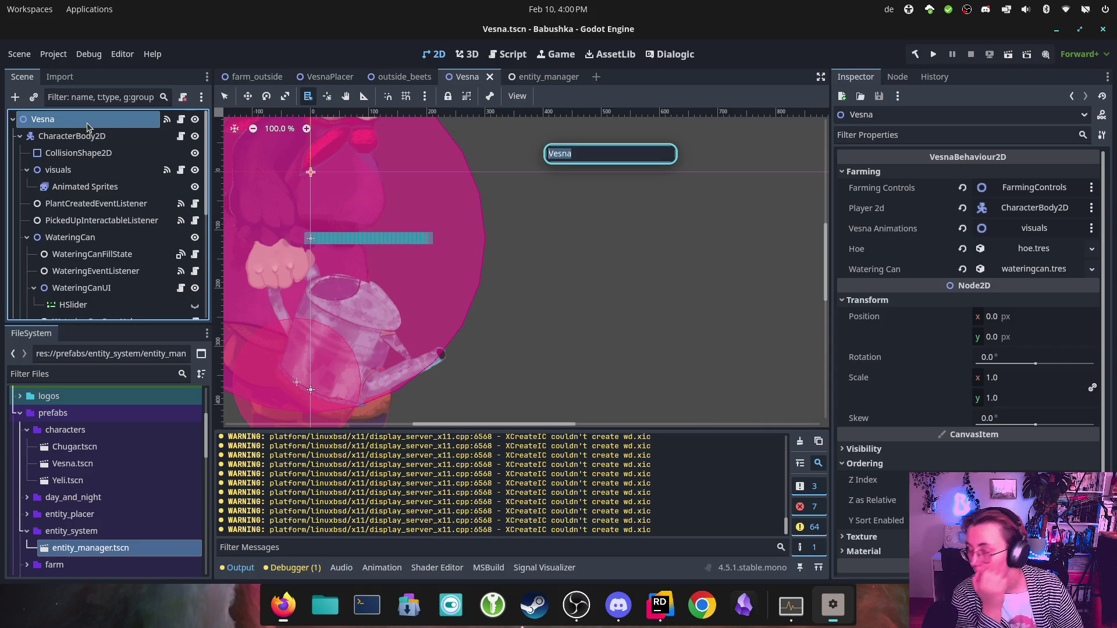
click(571, 220)
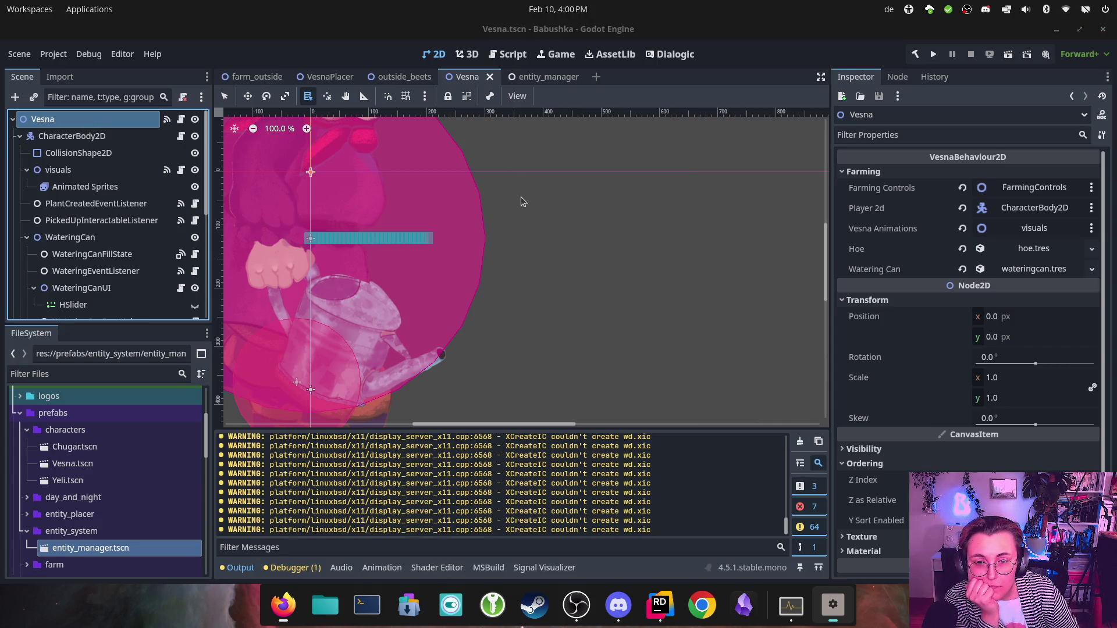
click(85, 186)
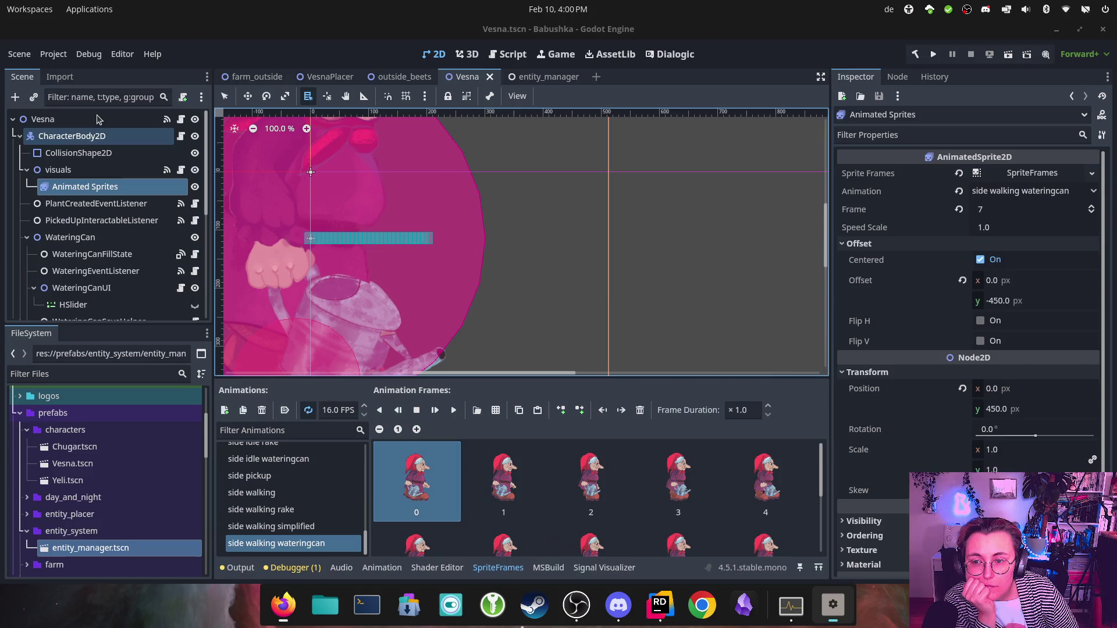
click(100, 119)
click(526, 414)
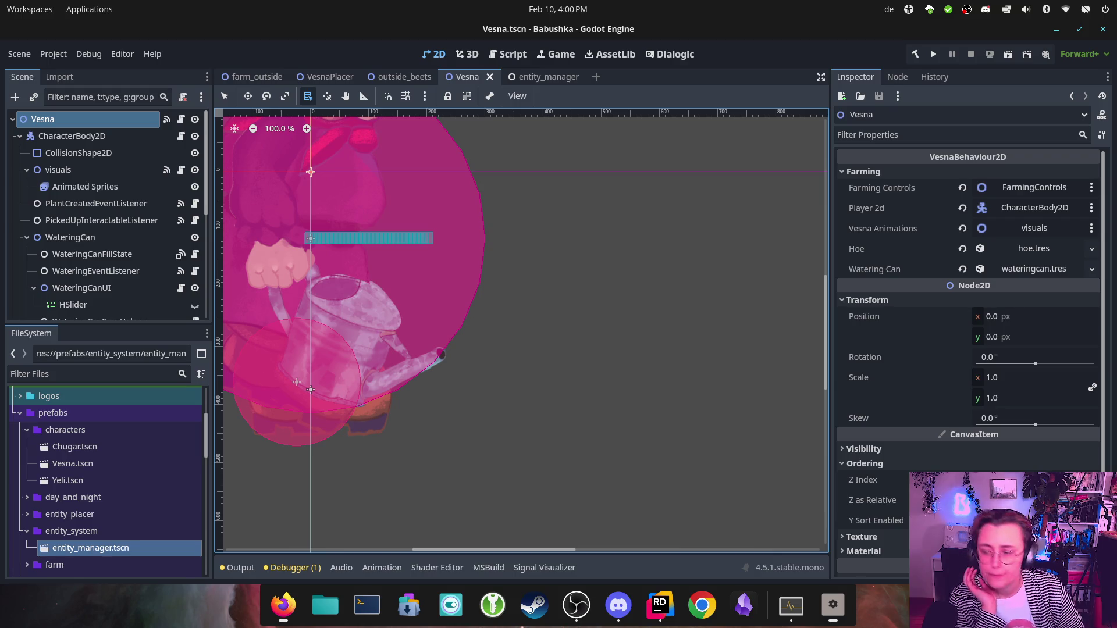
key(e)
click(330, 77)
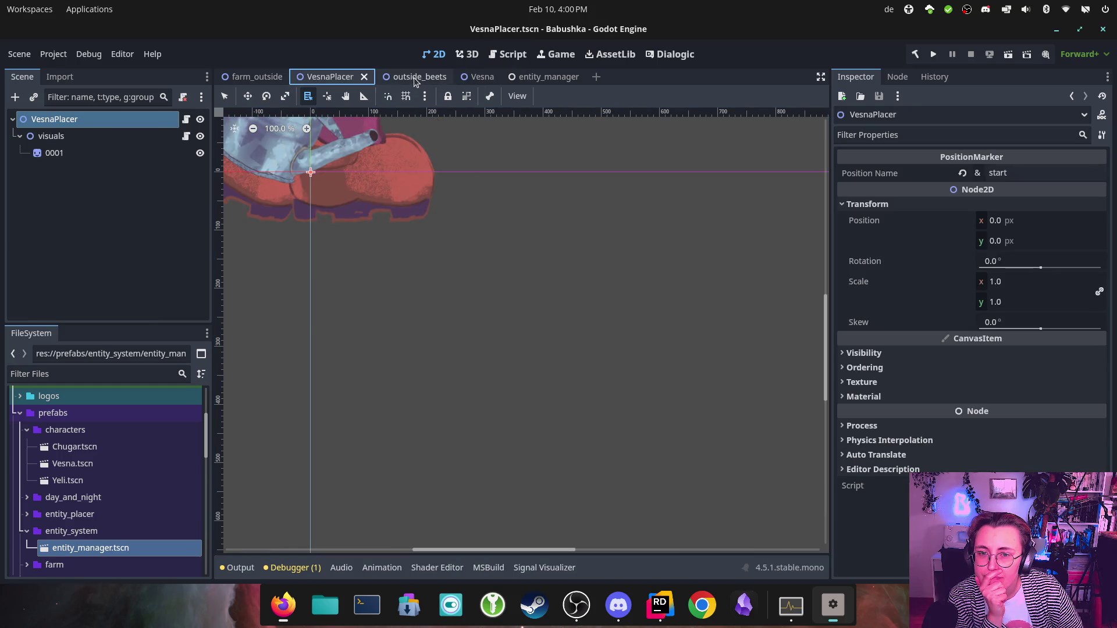
click(410, 77)
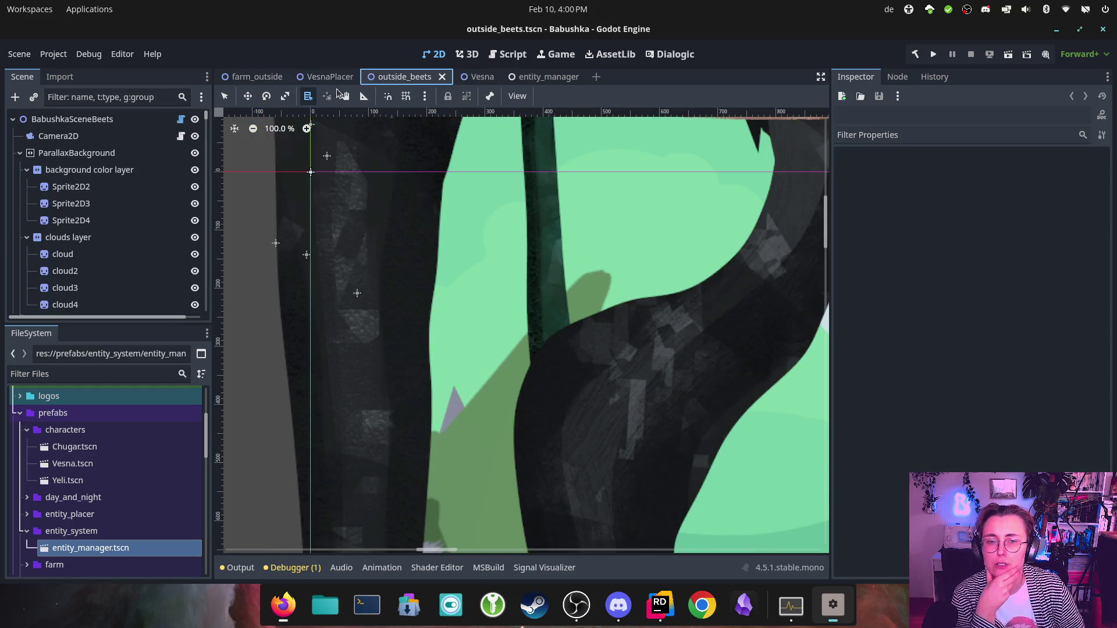
click(489, 77)
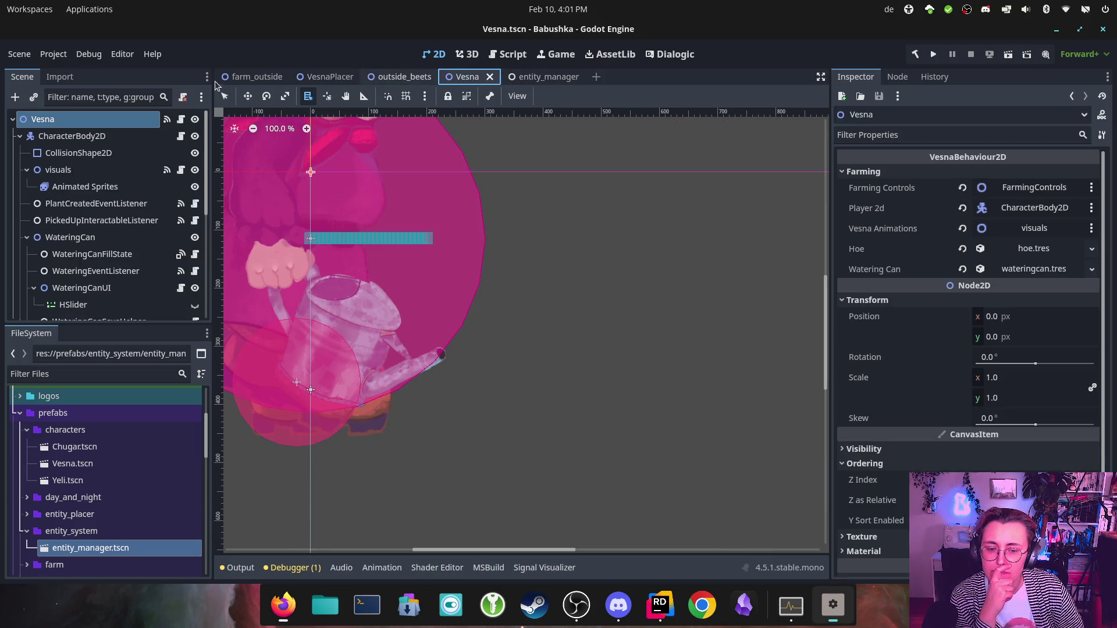
click(250, 77)
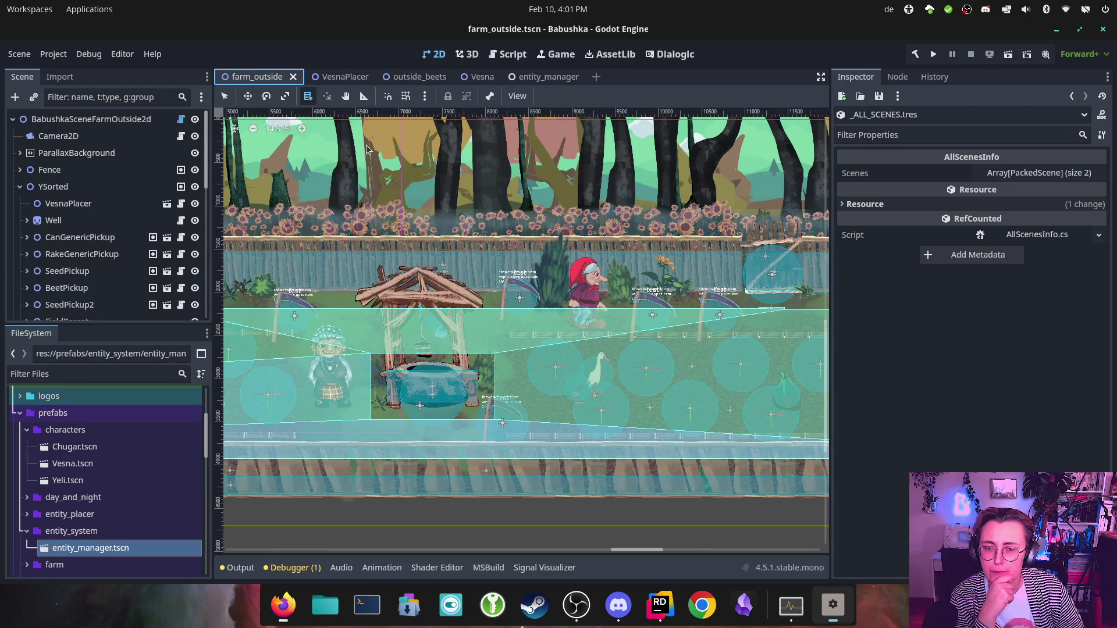
scroll(119, 252, down, 5)
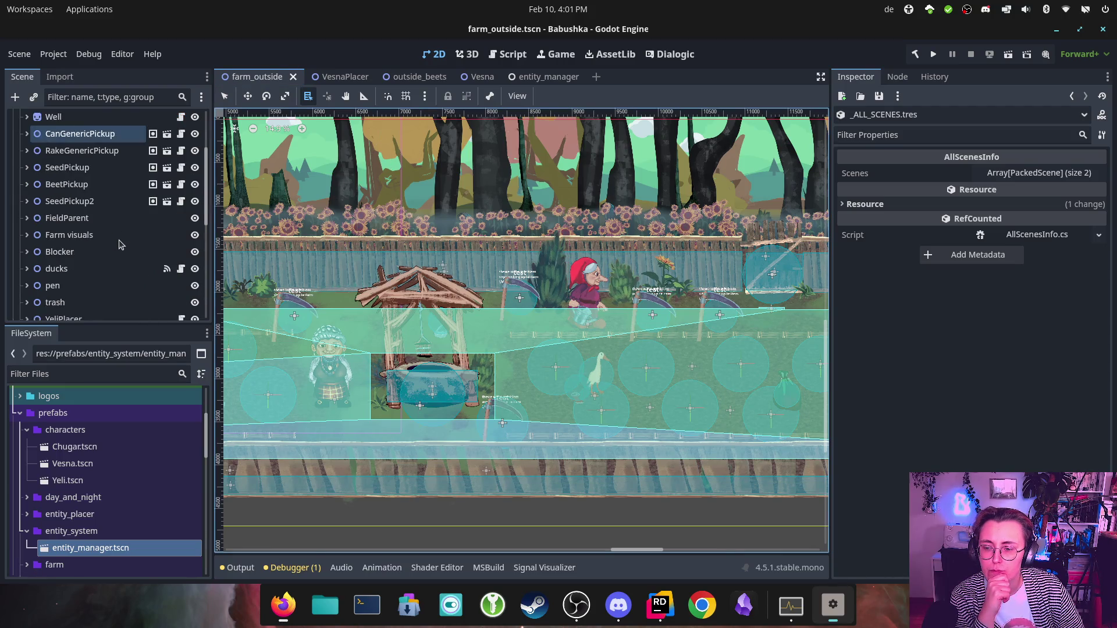
scroll(120, 252, up, 5)
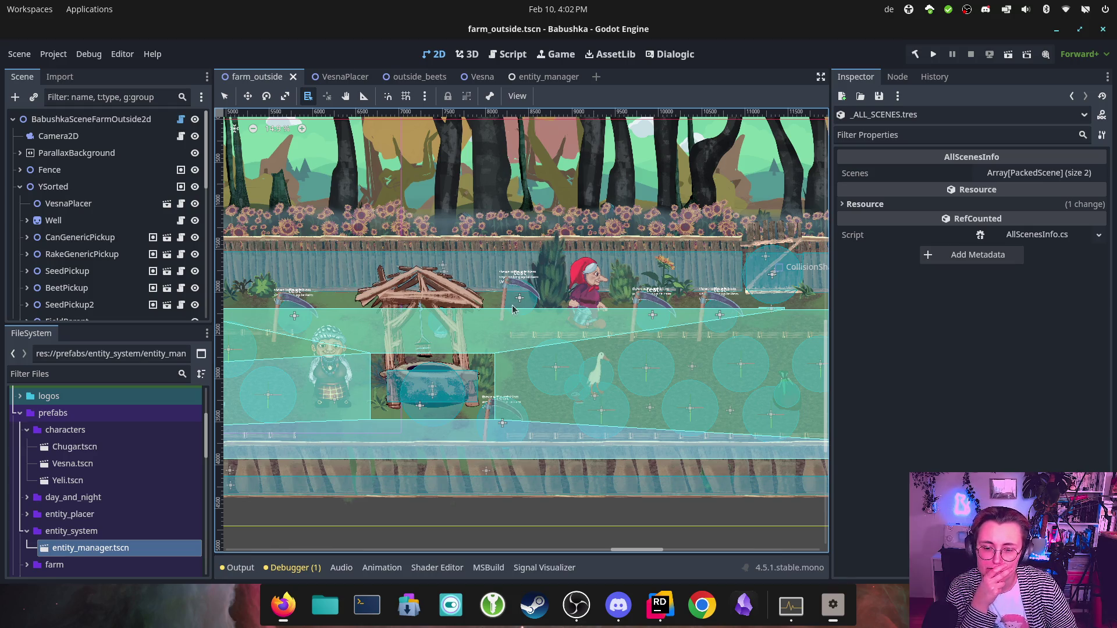
Step: Check the project.godot diff in Rider, close Godot's error-loading window and dismiss the Dependencies dialog
click(671, 608)
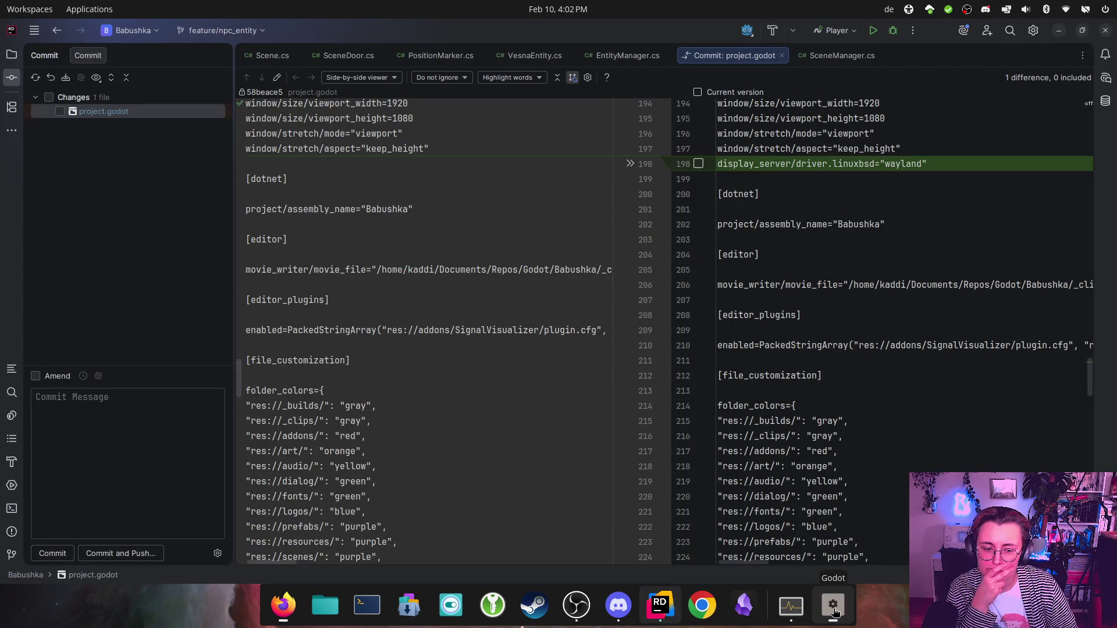
mouse_move(833, 612)
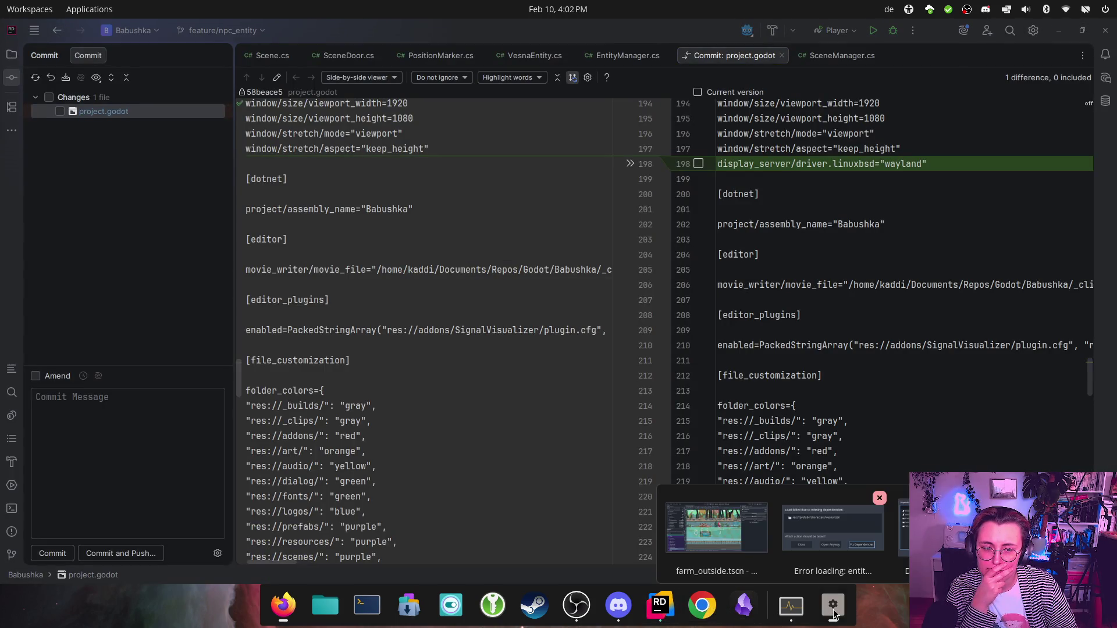
click(880, 501)
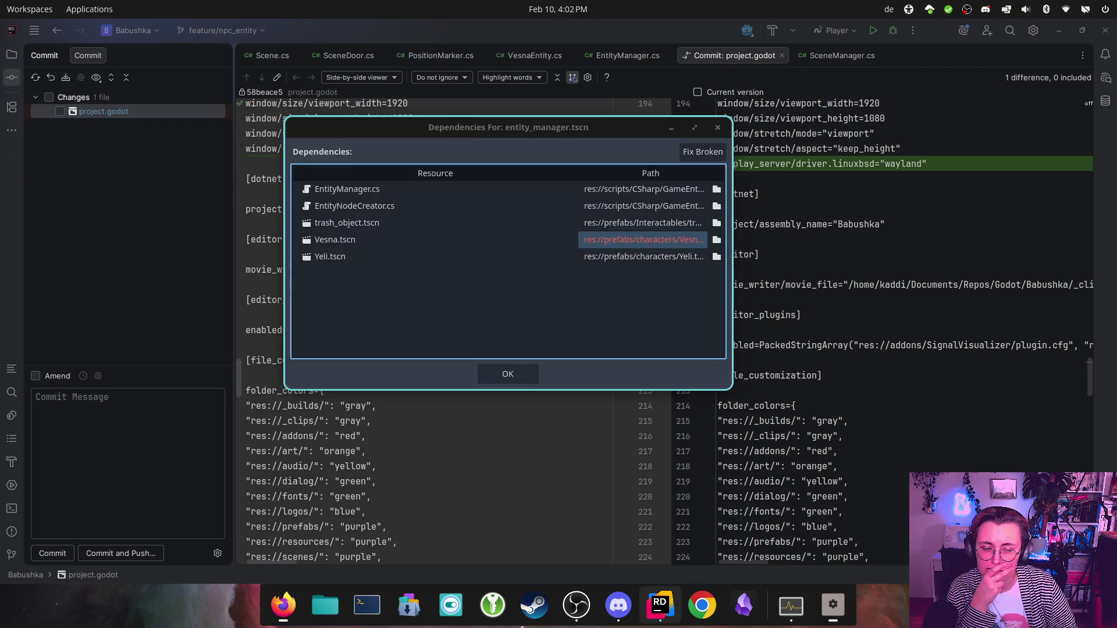
click(717, 129)
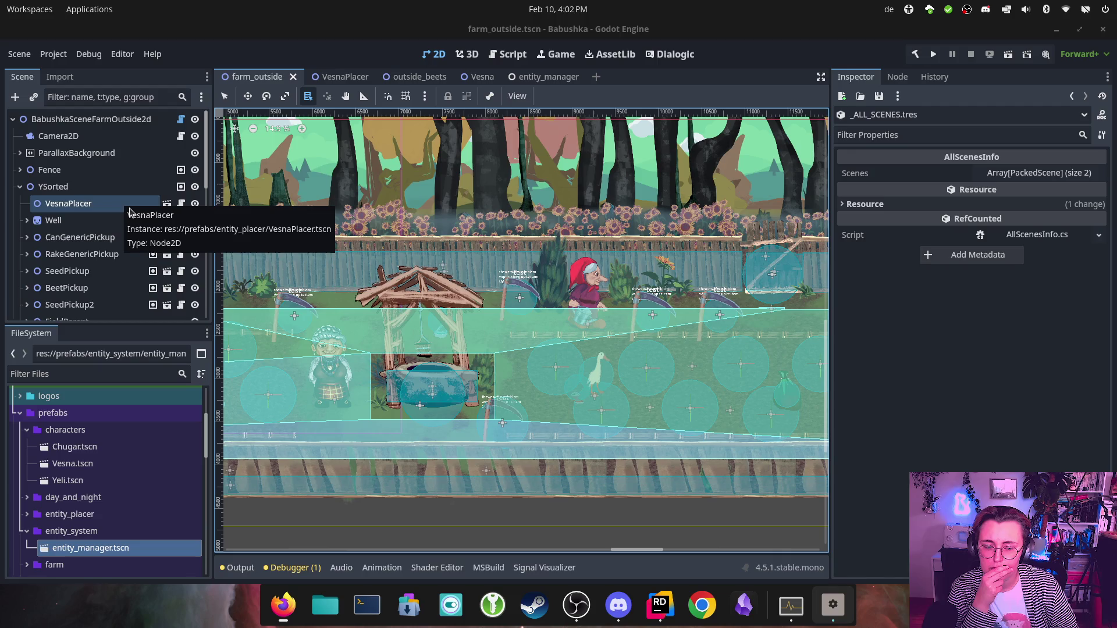
Step: Read through the VesnaEntity.cs diff in the pull request and mark it viewed
mouse_move(283, 605)
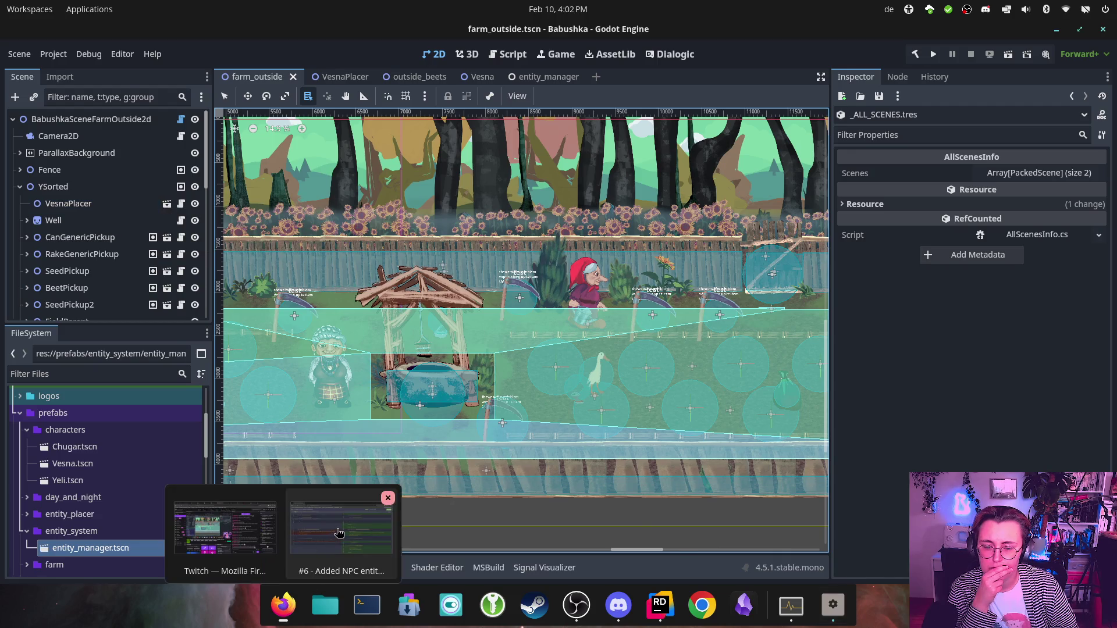
click(320, 542)
scroll(801, 233, down, 3)
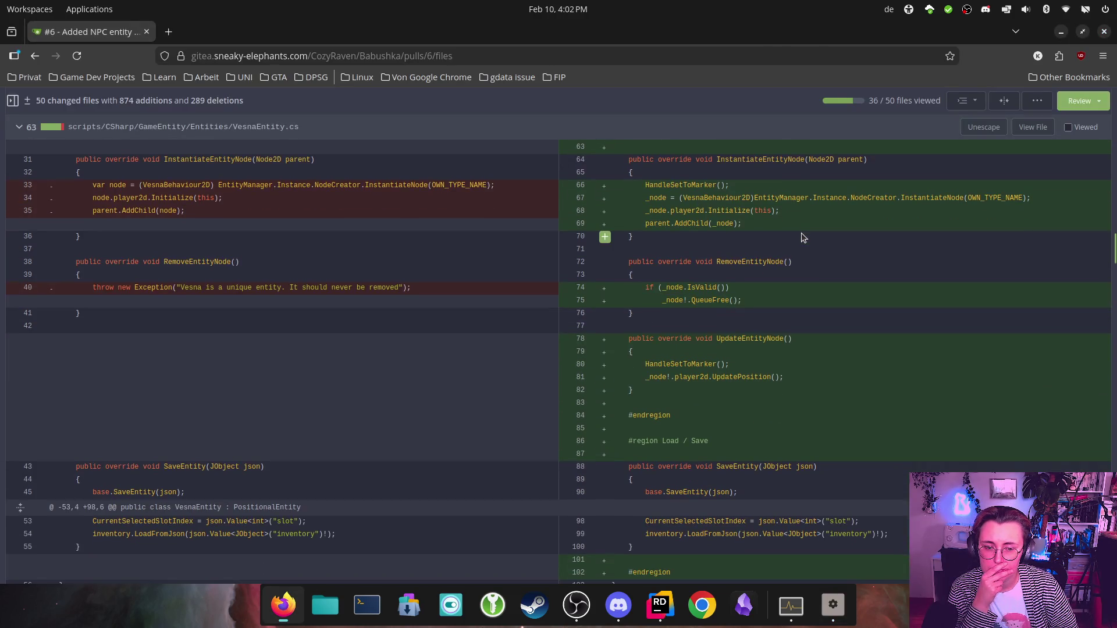
scroll(801, 233, down, 2)
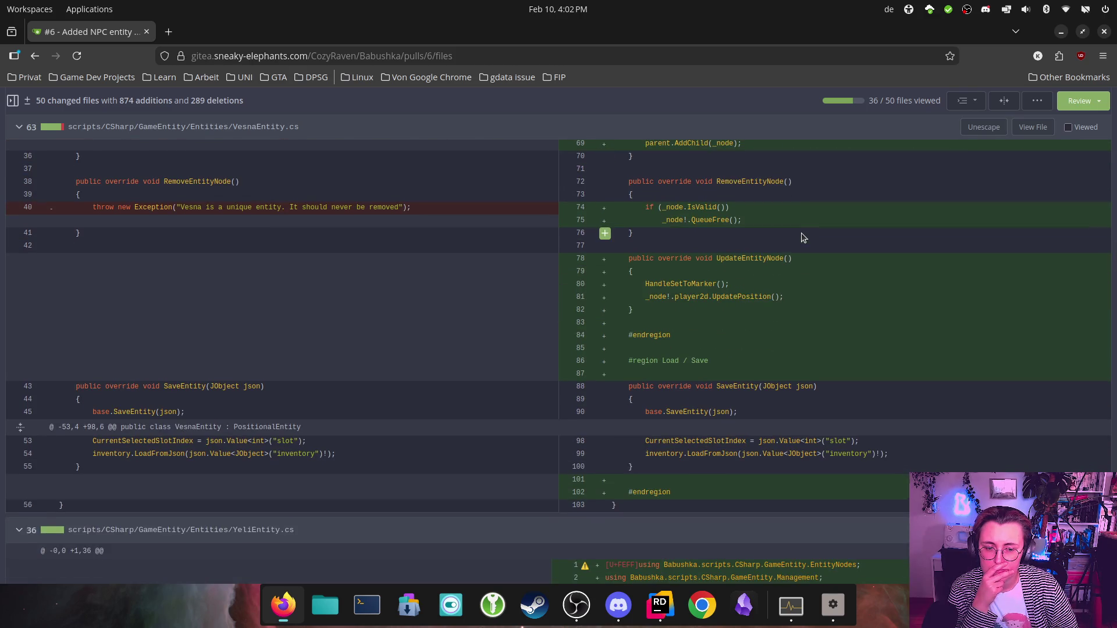
scroll(802, 233, down, 2)
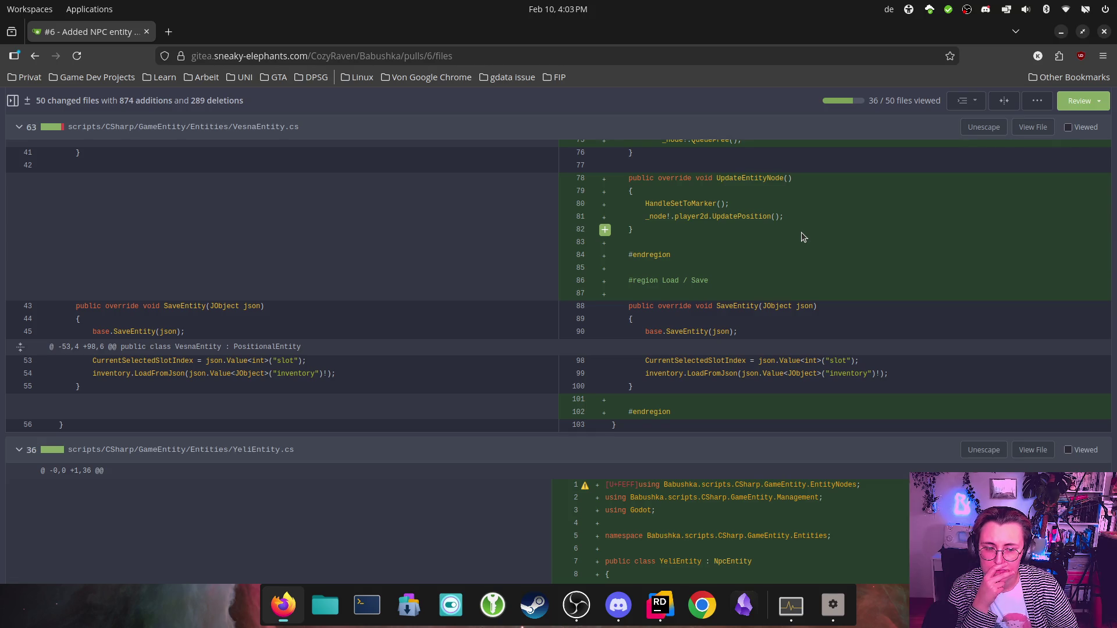
scroll(801, 232, up, 5)
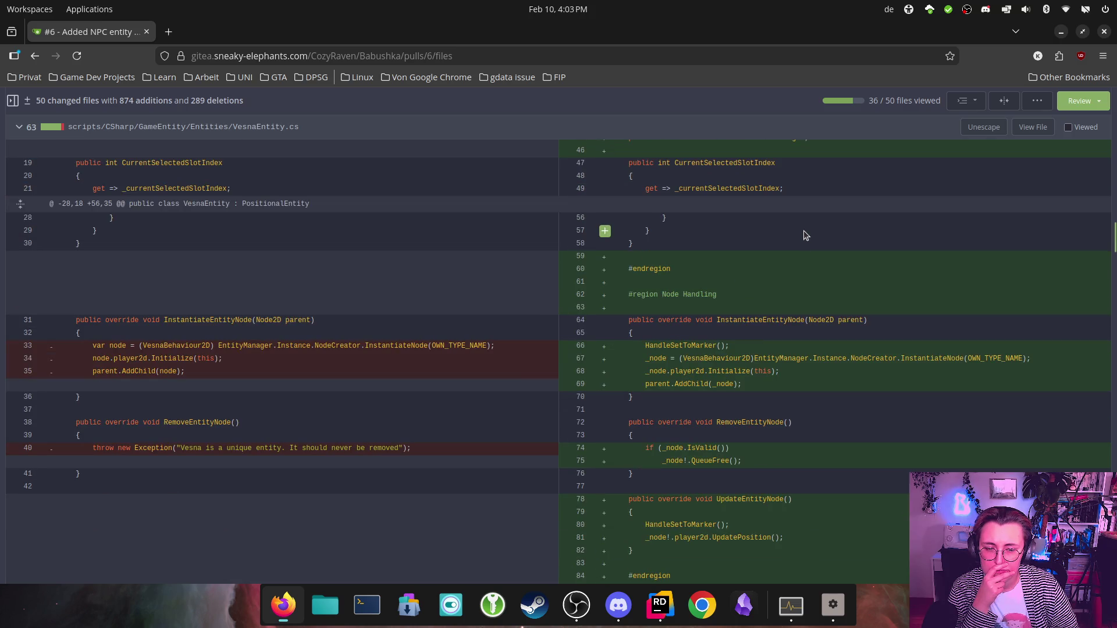
scroll(904, 235, up, 4)
scroll(1065, 174, up, 2)
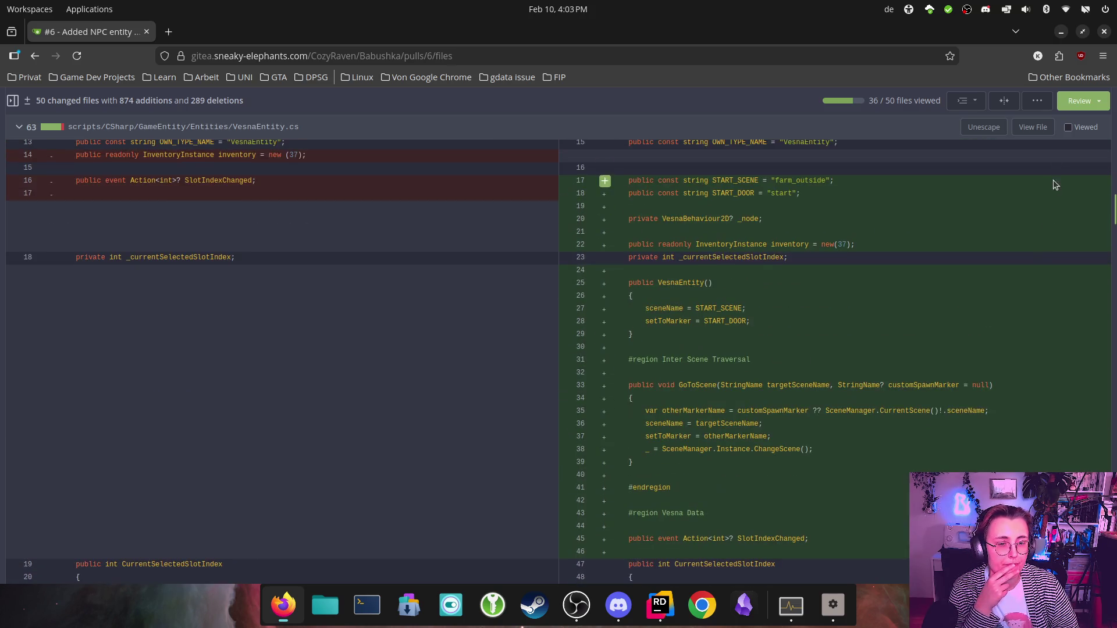
click(1069, 127)
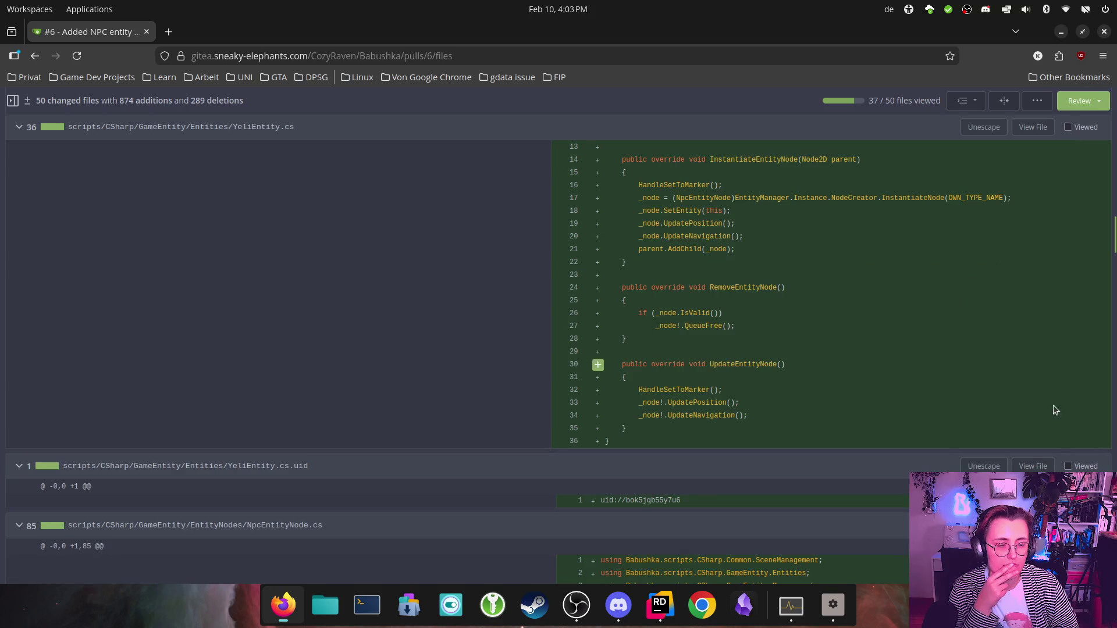
Step: Mark YeliEntity.cs.uid and YeliEntity.cs as viewed after reviewing their diffs
click(1069, 466)
scroll(1063, 443, up, 5)
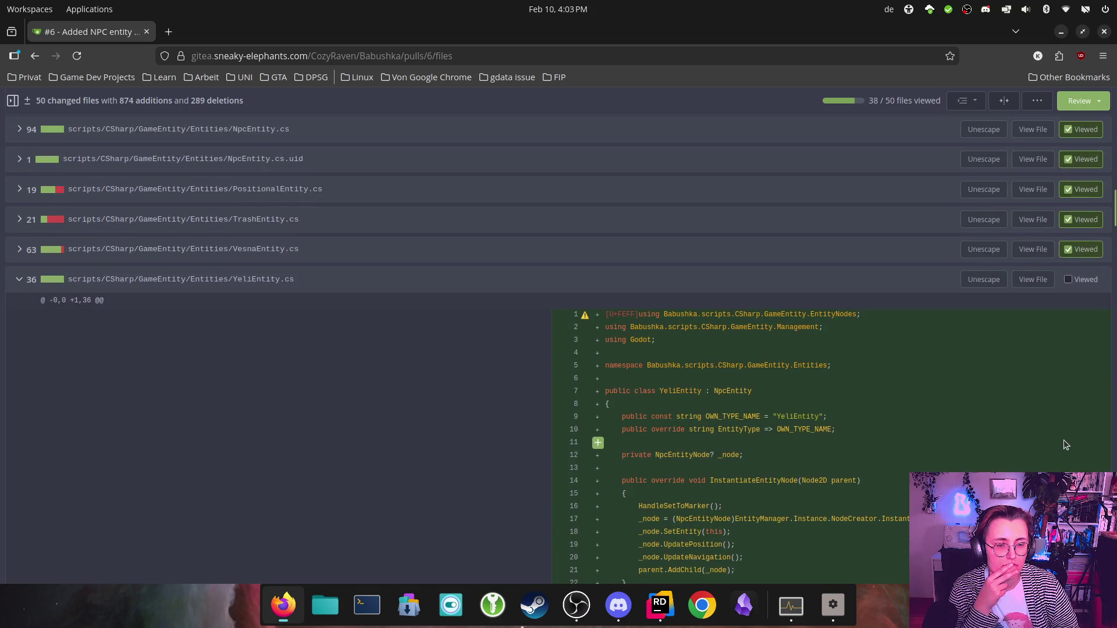
scroll(1065, 445, down, 2)
scroll(1065, 443, down, 2)
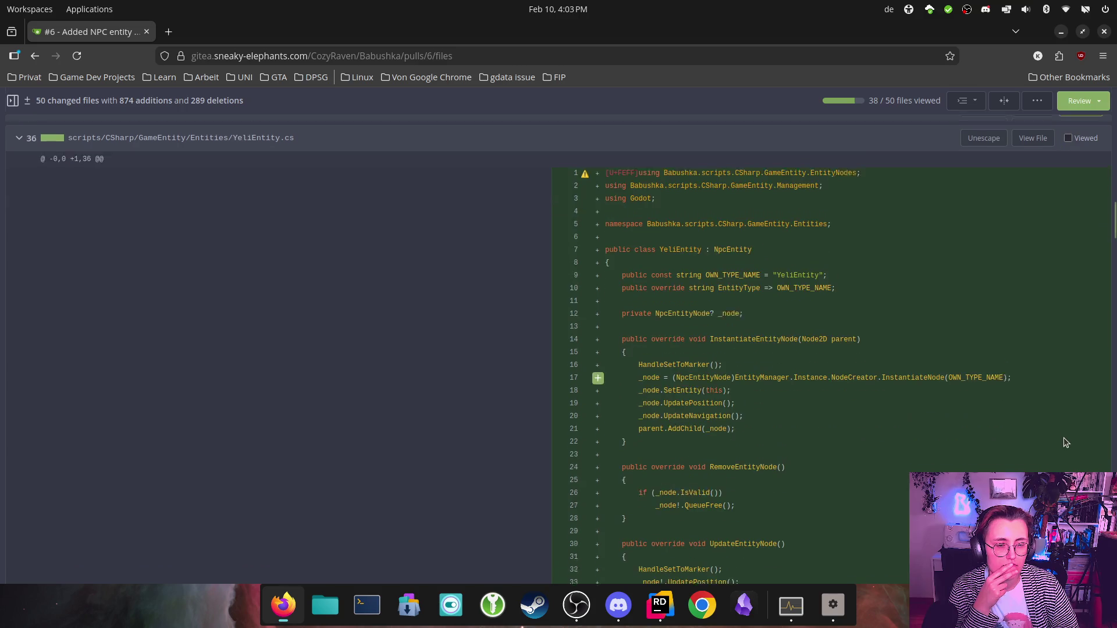
scroll(1064, 436, down, 2)
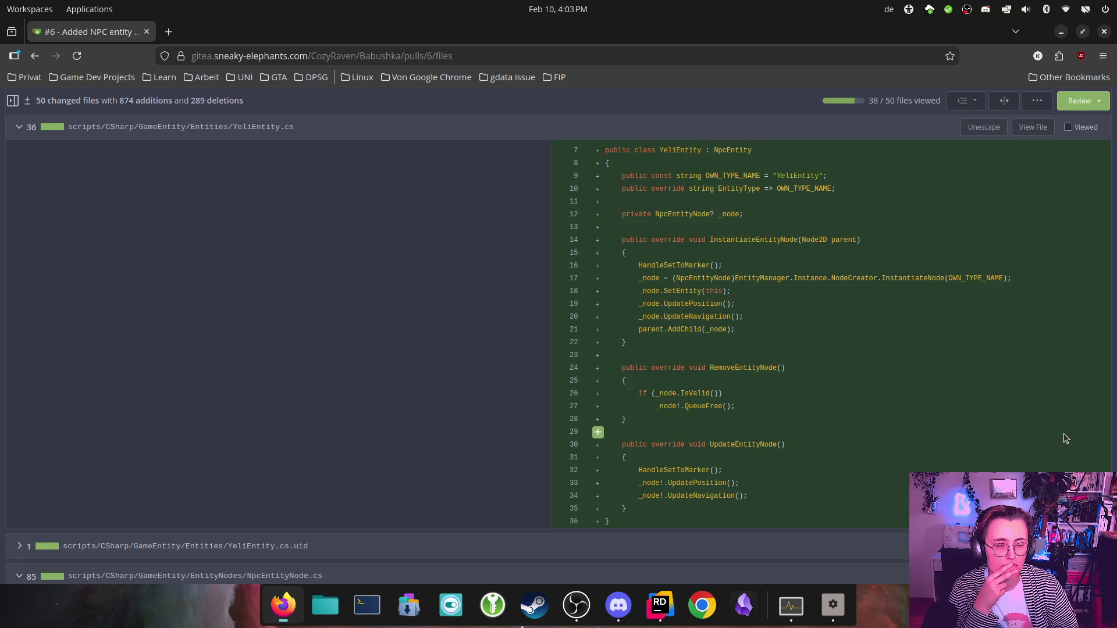
scroll(1062, 422, up, 2)
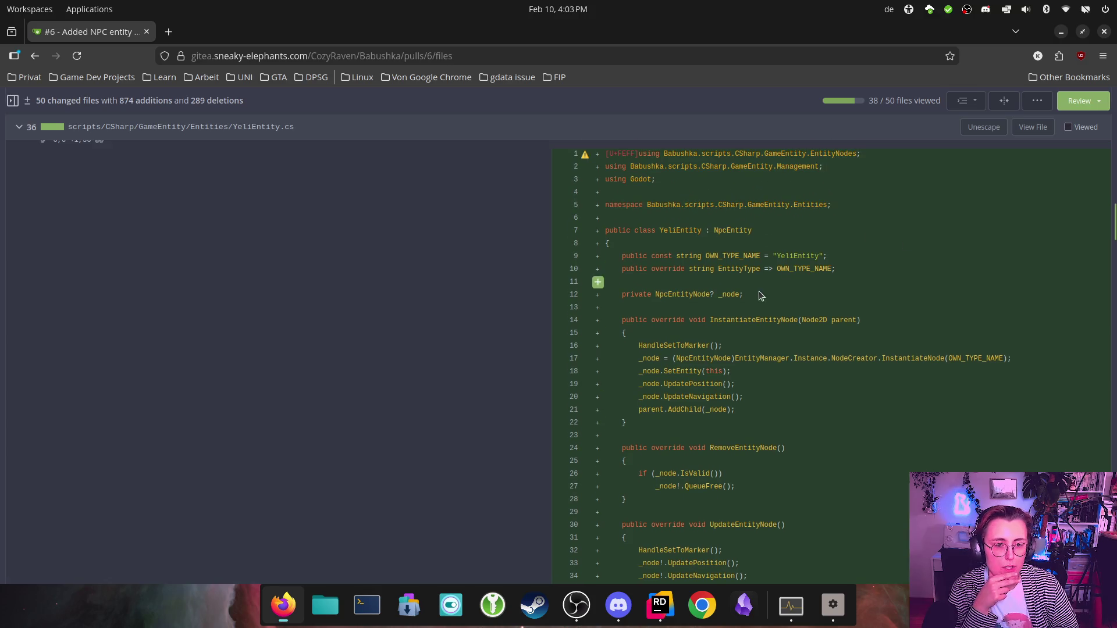
click(1069, 127)
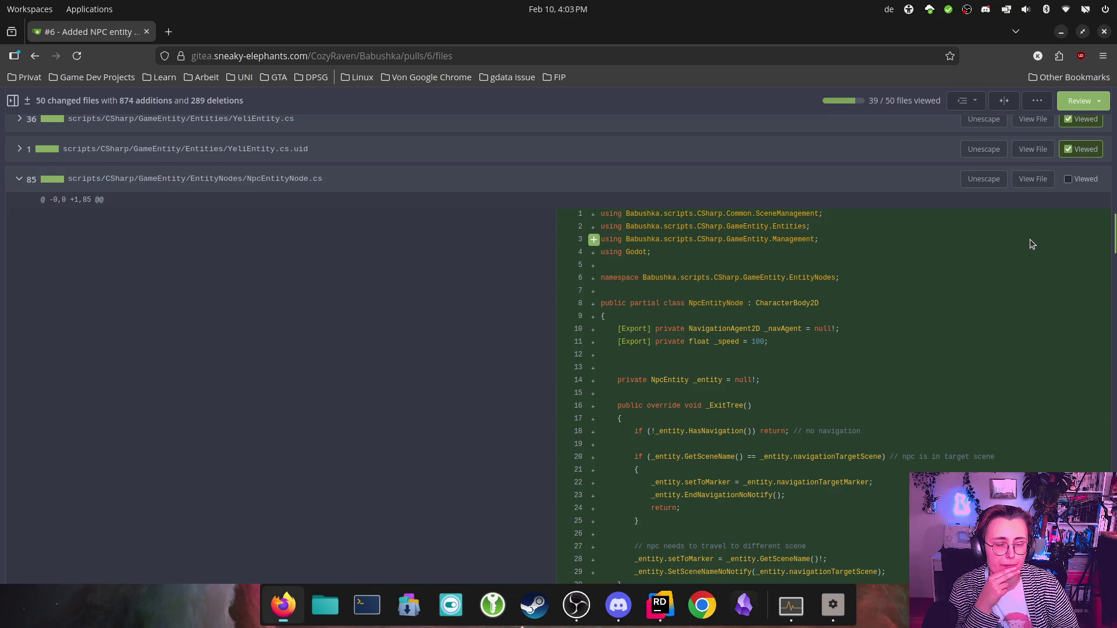
Step: Mark NpcEntityNode.cs, TrashEntityNode.cs, NpcEntityNode.cs.uid and TrashEntityPlacer.cs as viewed
scroll(1030, 239, down, 1)
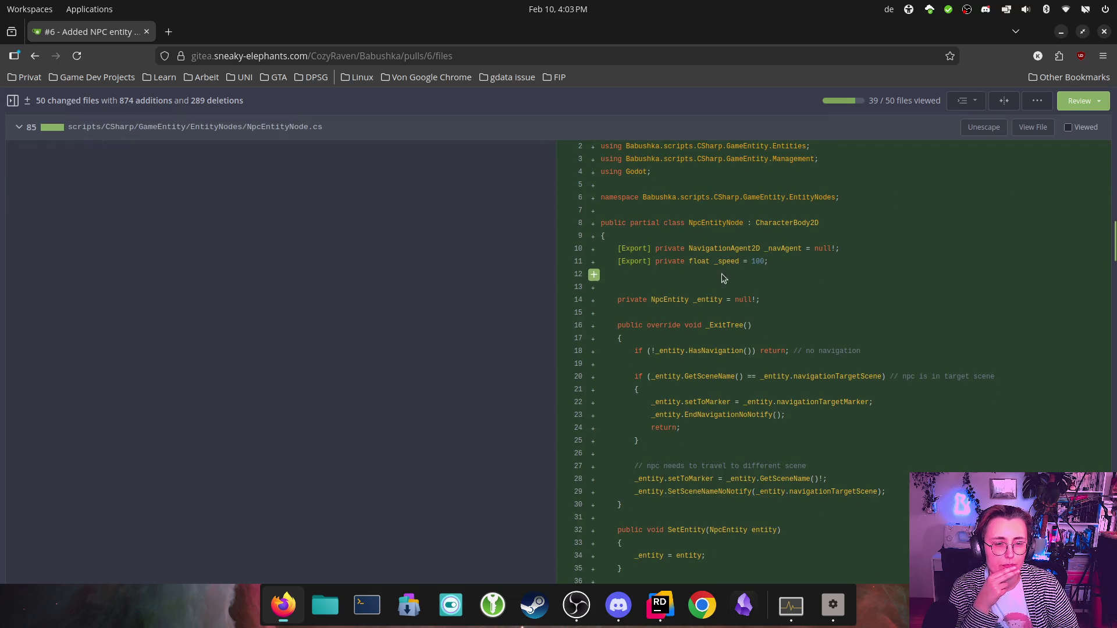
scroll(877, 390, down, 2)
scroll(876, 389, down, 3)
scroll(877, 389, down, 10)
scroll(875, 380, down, 9)
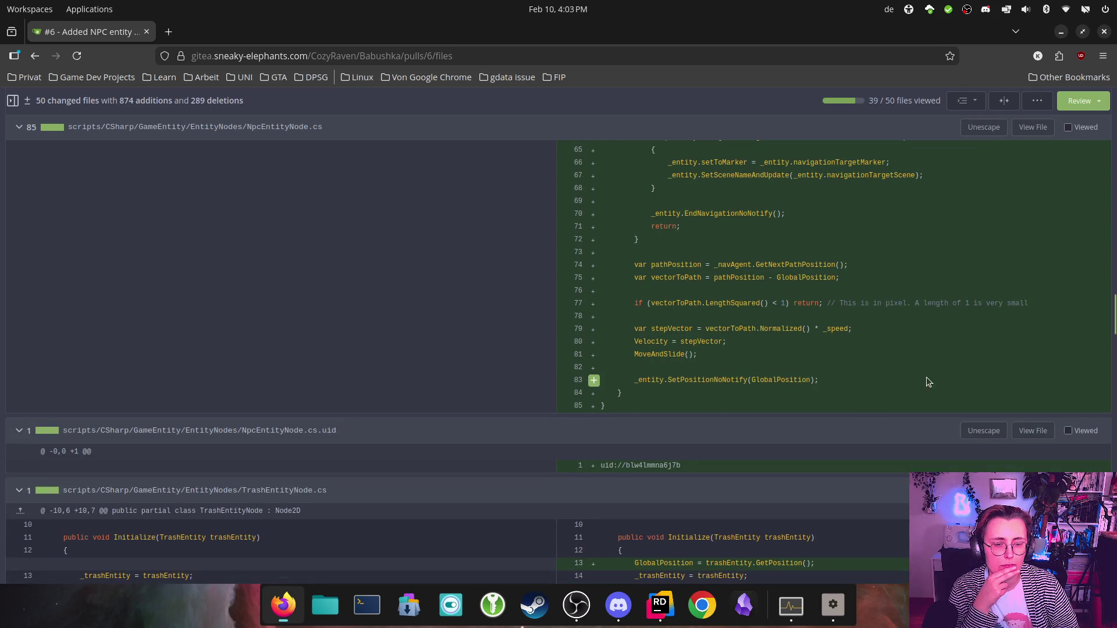
scroll(937, 372, up, 15)
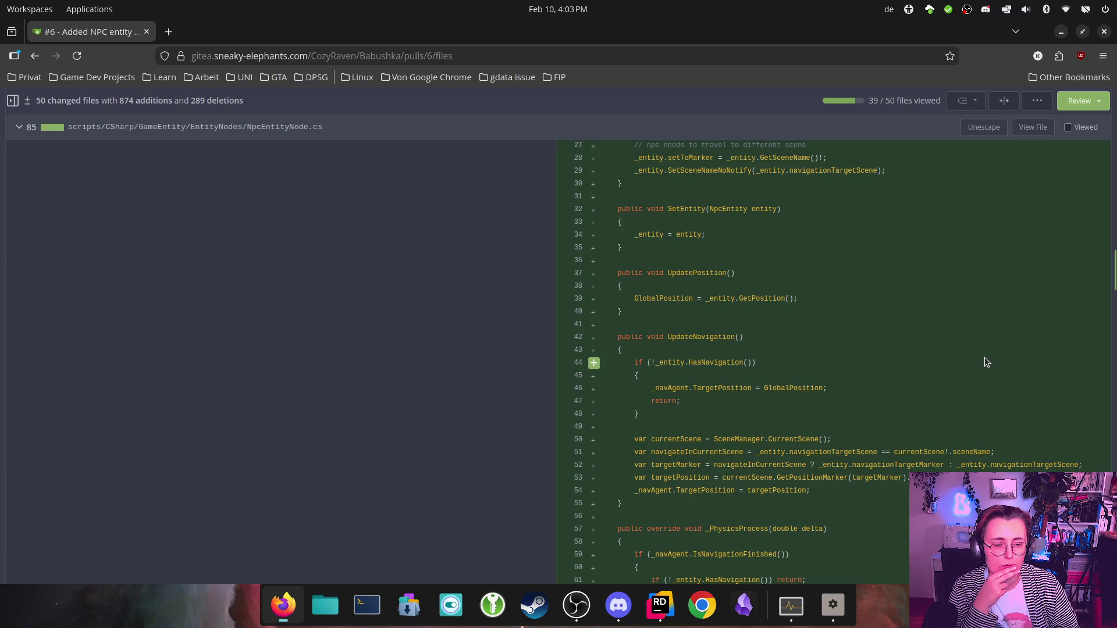
scroll(985, 357, up, 10)
scroll(1008, 363, up, 3)
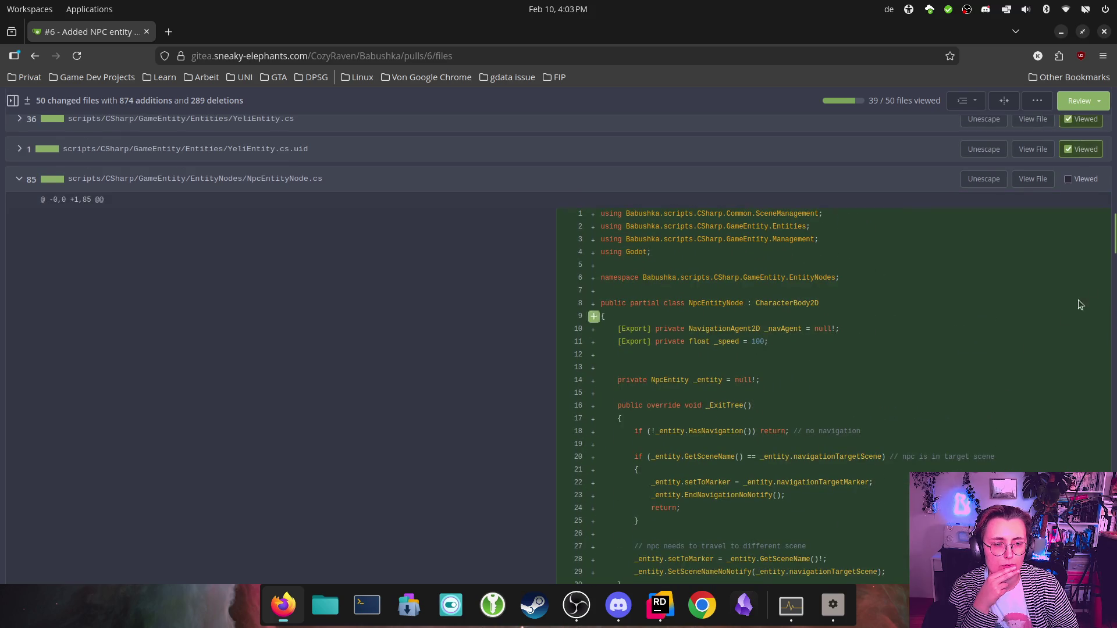
click(1068, 180)
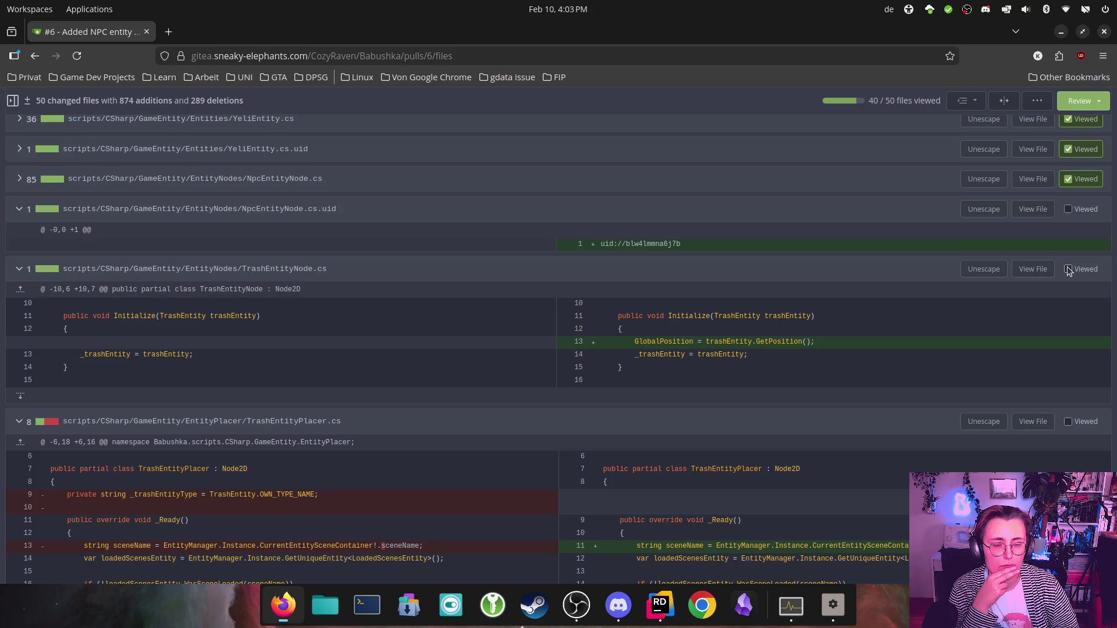
click(1068, 268)
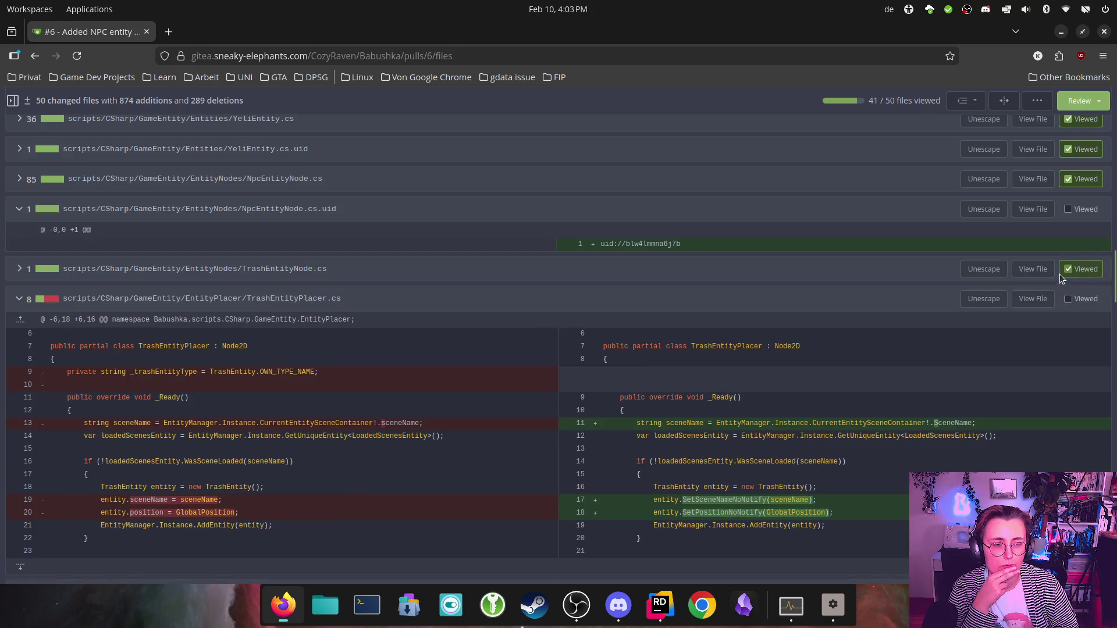
click(1069, 210)
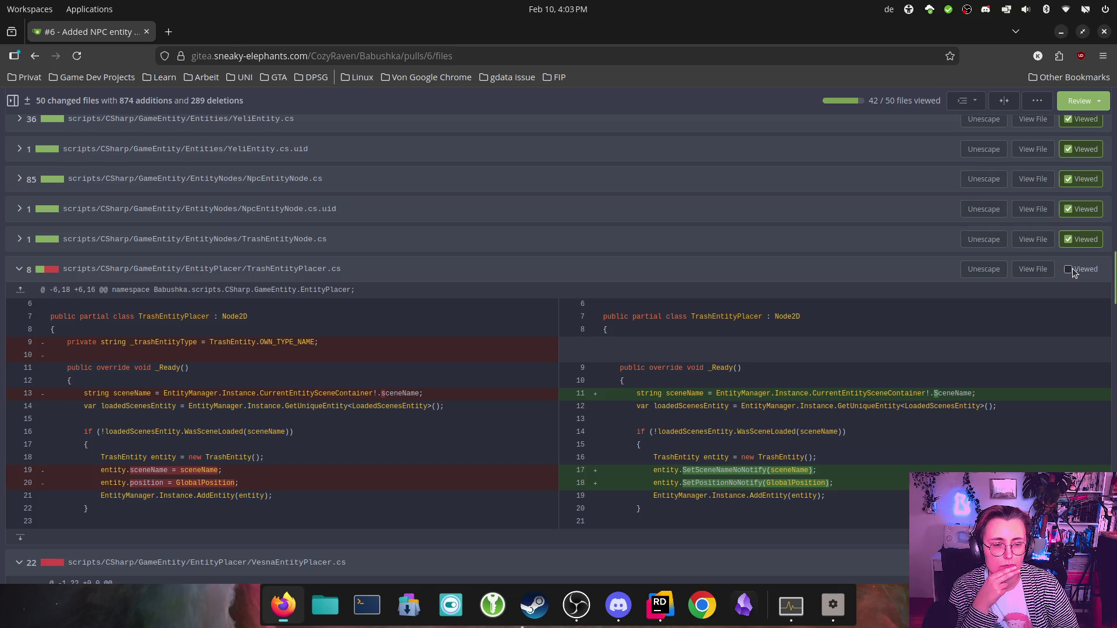
click(1070, 270)
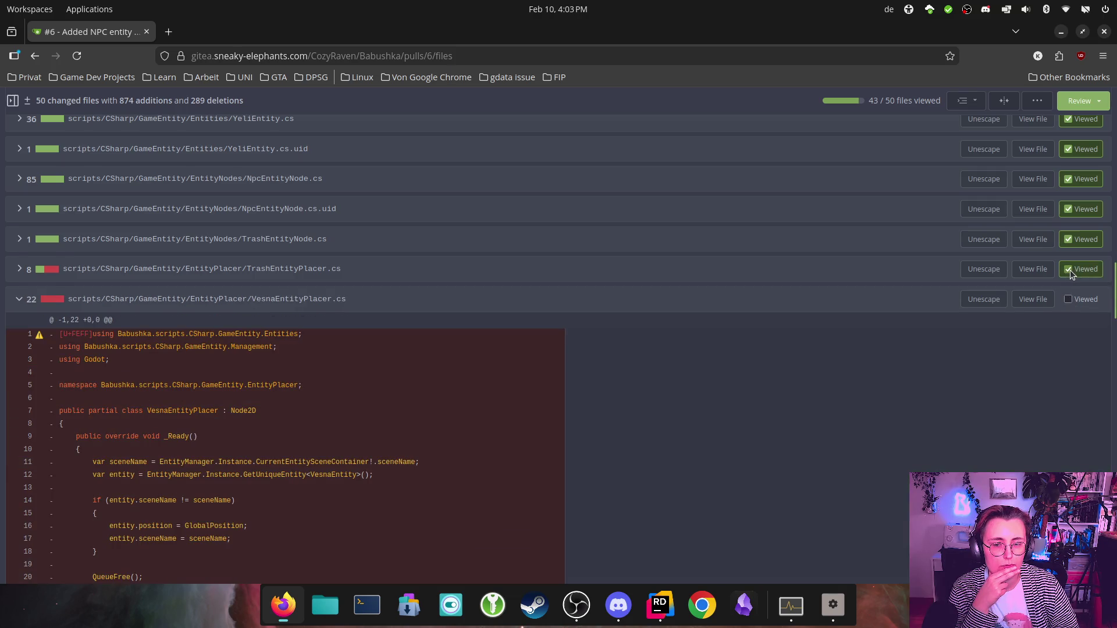
Step: Mark VesnaEntityPlacer.cs and VesnaEntityPlacer.cs.uid as viewed
scroll(1073, 274, down, 5)
scroll(1080, 259, up, 2)
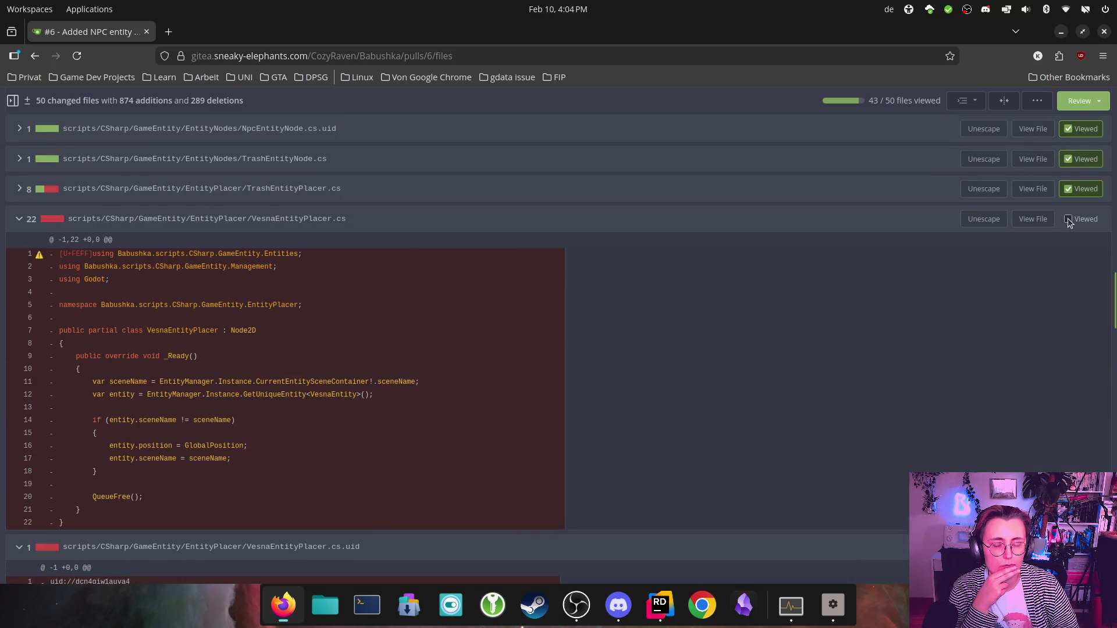
click(1068, 219)
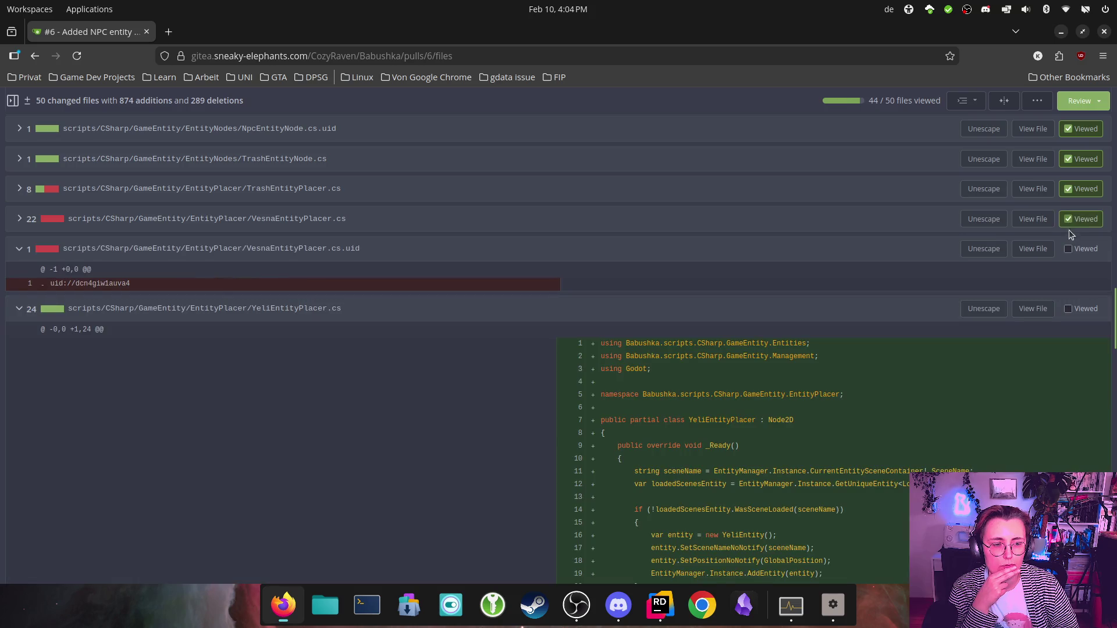
click(1069, 249)
Step: Review the YeliEntityPlacer.cs diff and mark it viewed
scroll(1081, 250, down, 2)
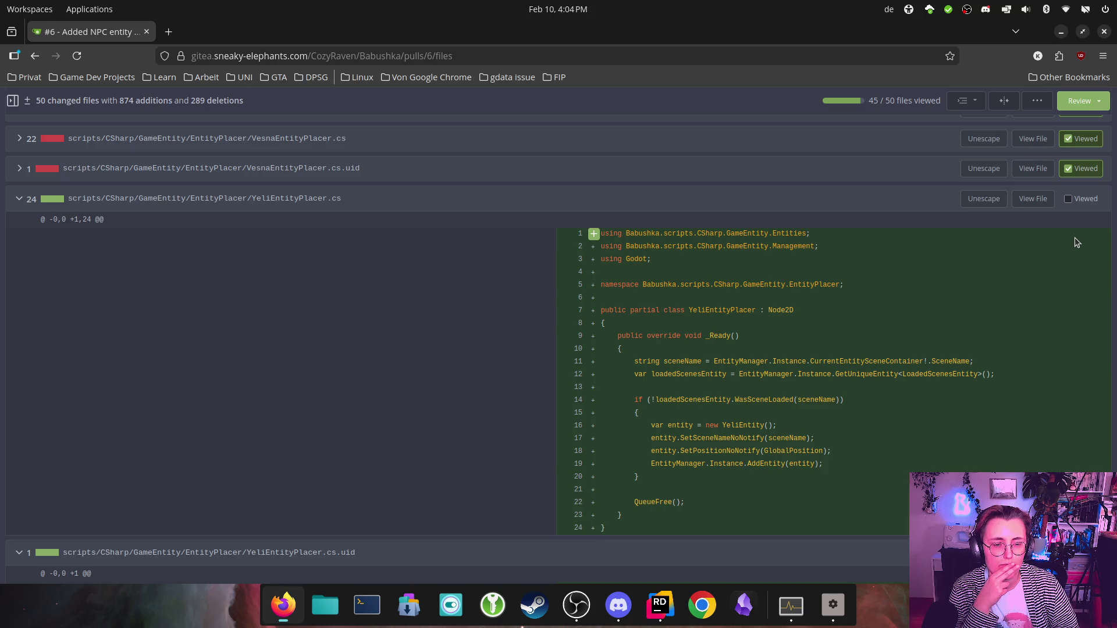
scroll(1074, 238, up, 2)
scroll(1074, 239, up, 1)
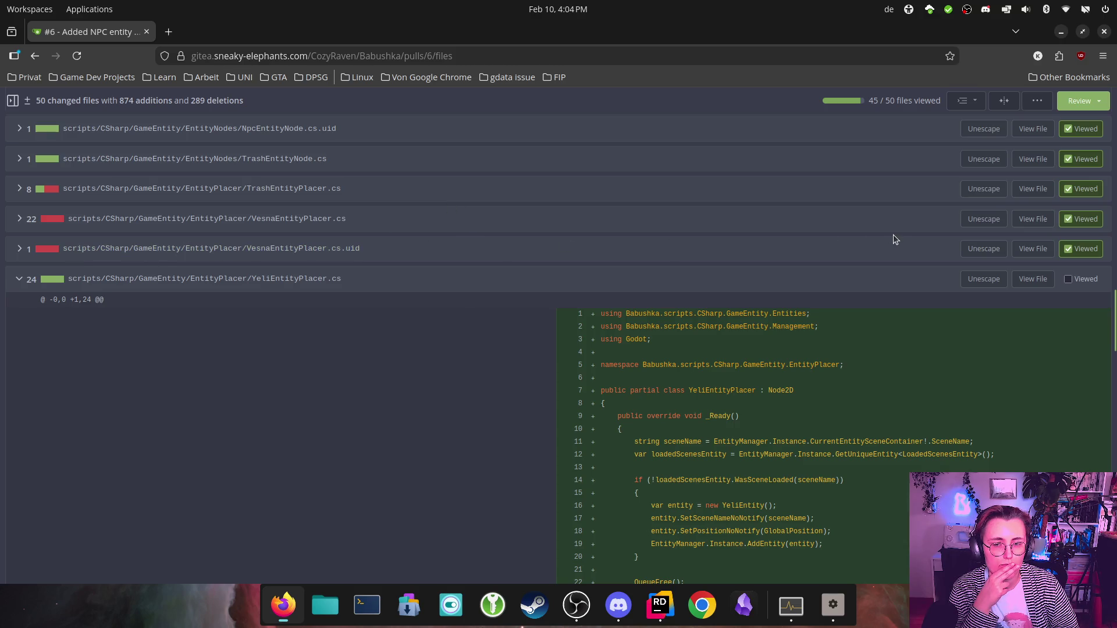
scroll(891, 232, down, 3)
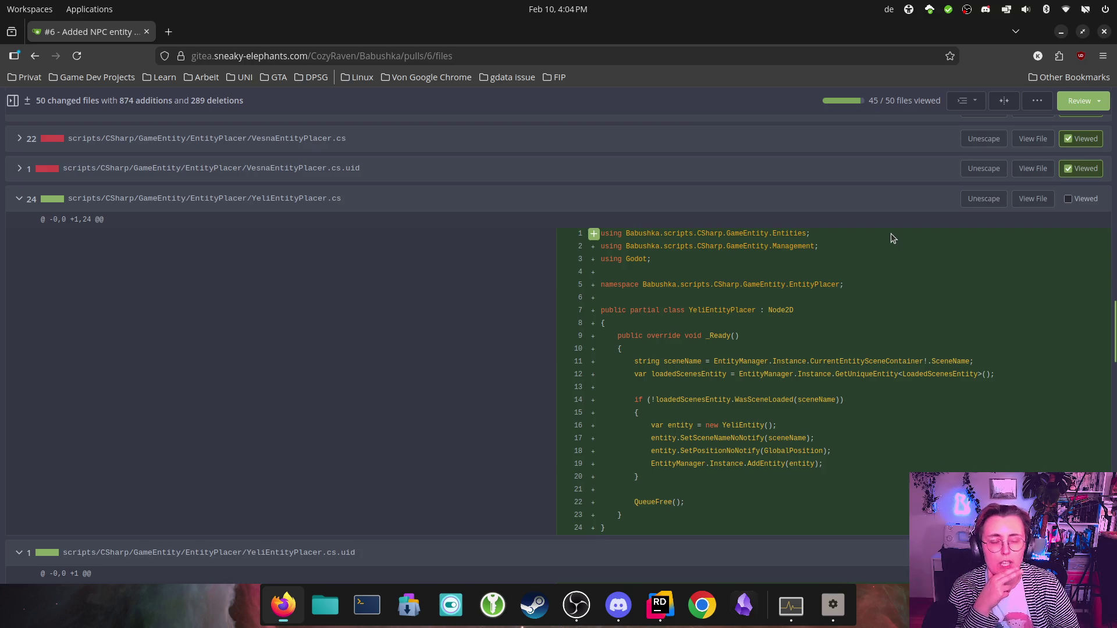
scroll(880, 442, up, 5)
scroll(880, 442, down, 5)
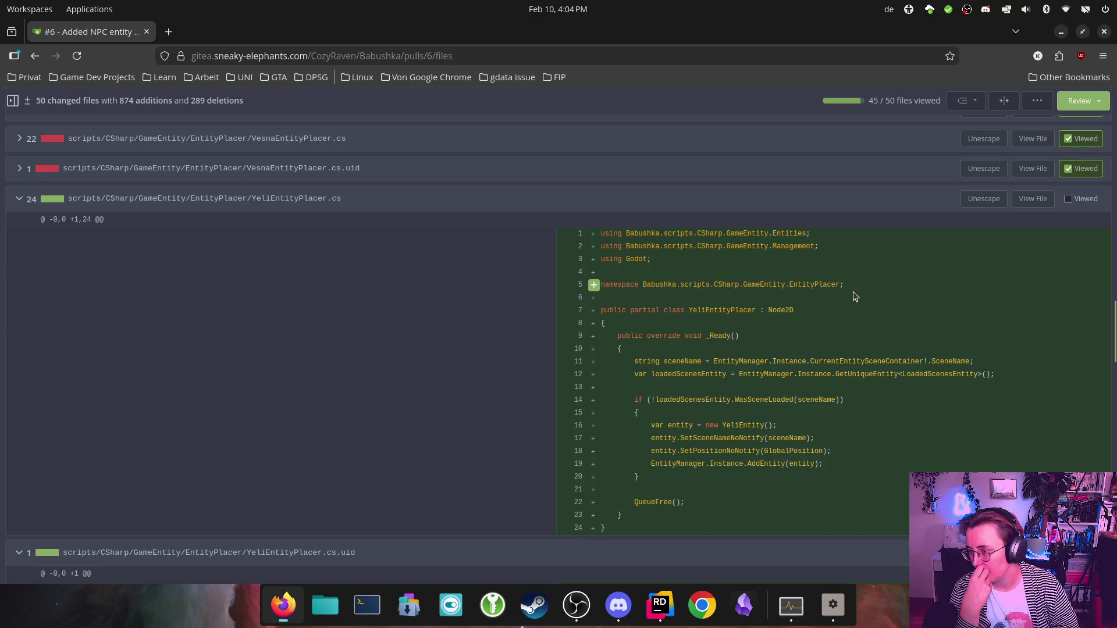
click(1076, 199)
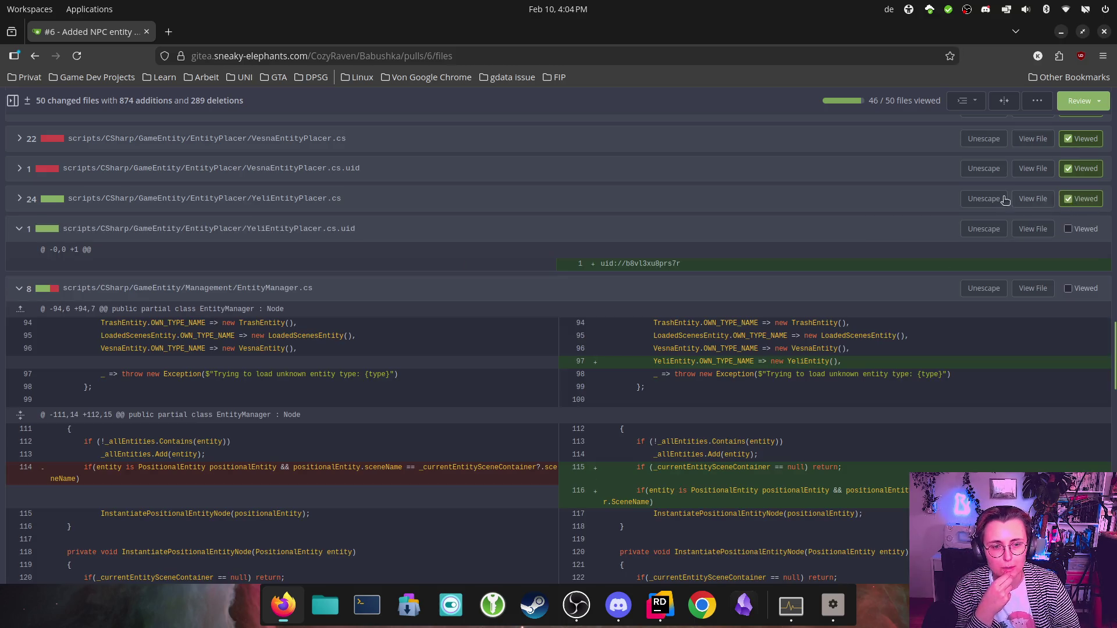
Step: Mark YeliEntityPlacer.cs.uid and, after reviewing its diff, EntityManager.cs as viewed
click(1069, 230)
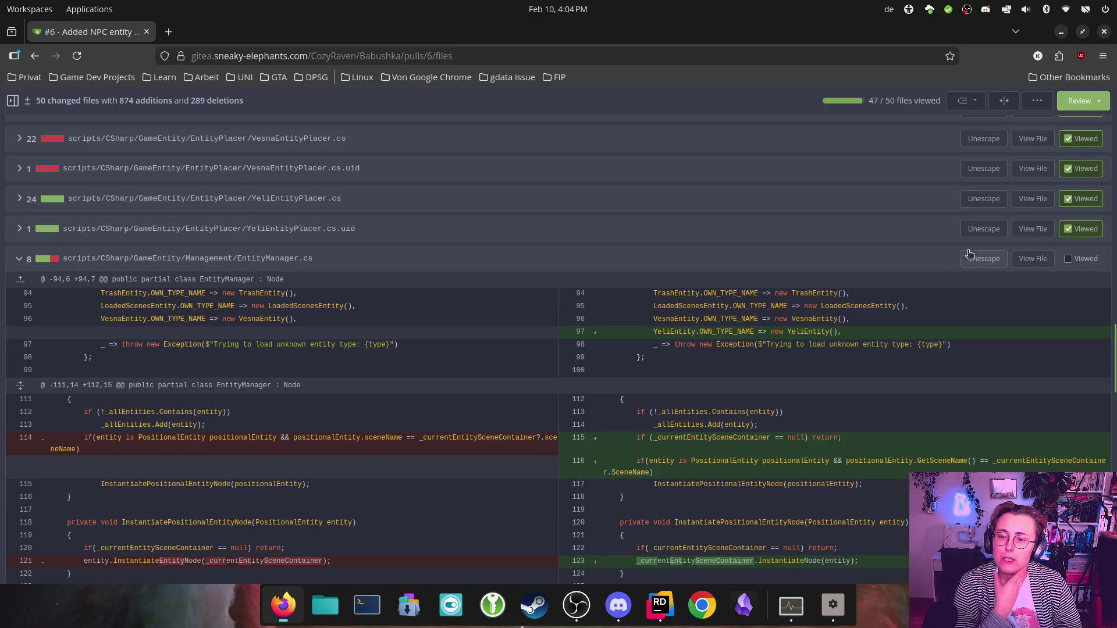
scroll(965, 319, down, 2)
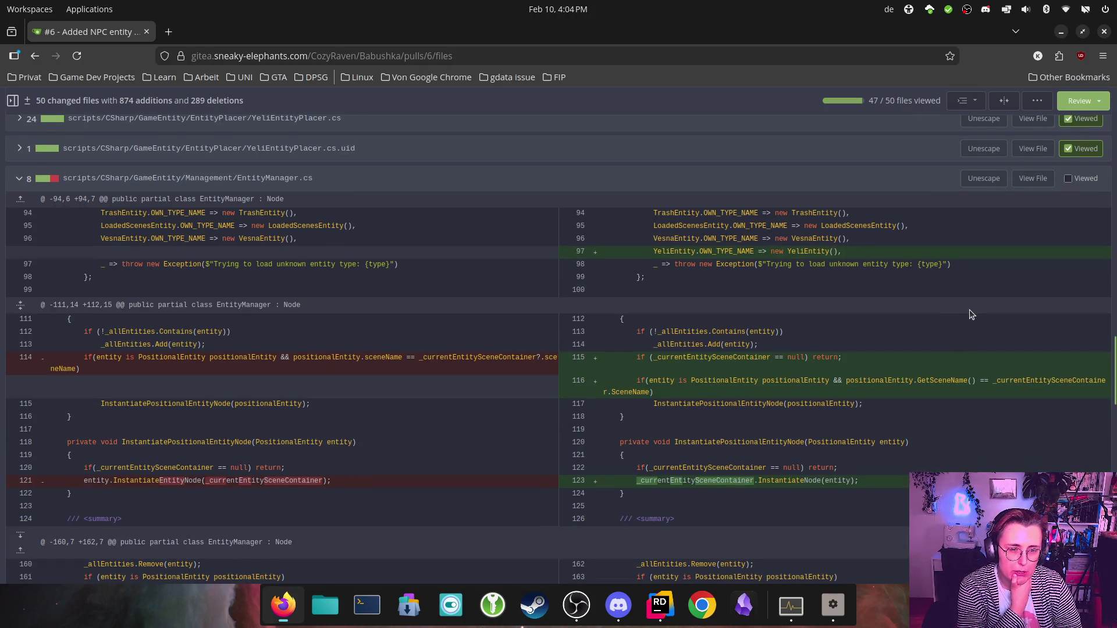
scroll(969, 309, down, 2)
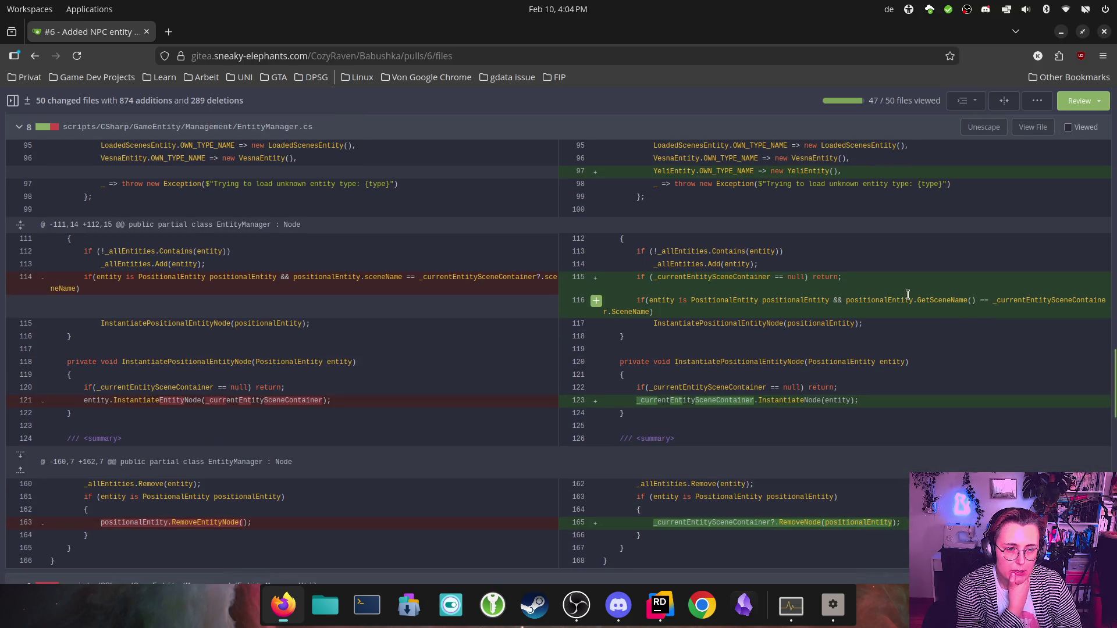
scroll(842, 304, down, 1)
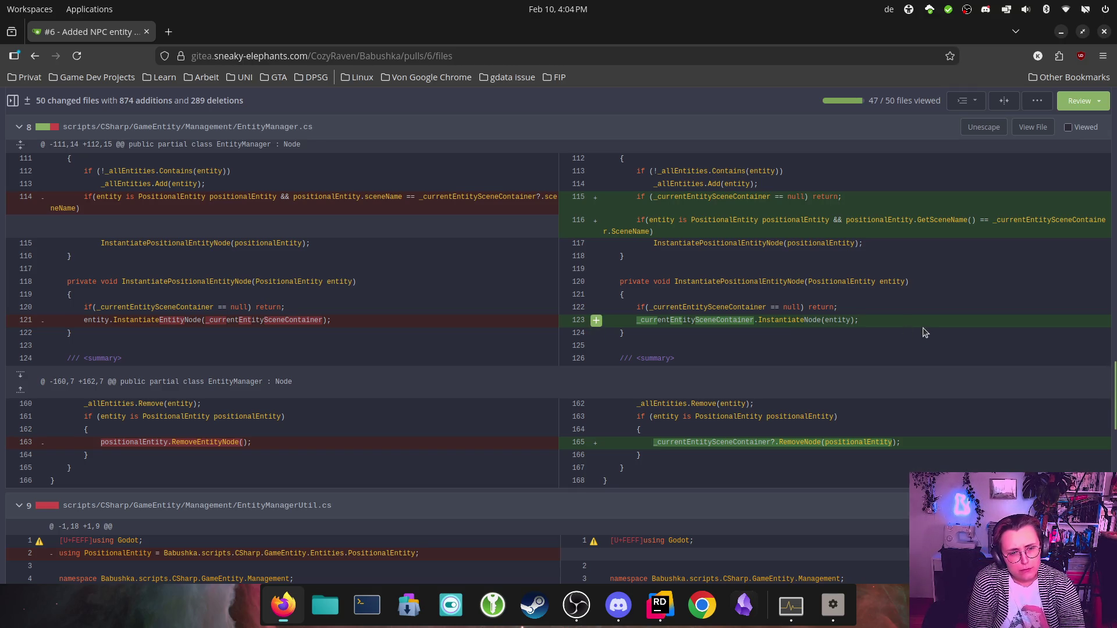
scroll(923, 335, down, 2)
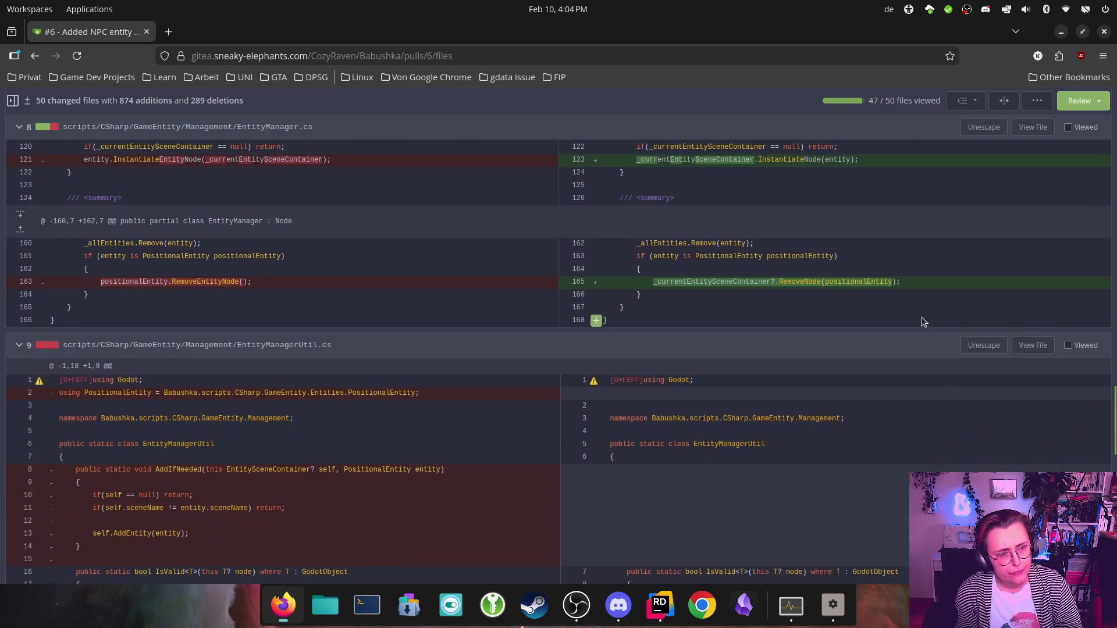
scroll(960, 300, up, 3)
scroll(1001, 281, up, 2)
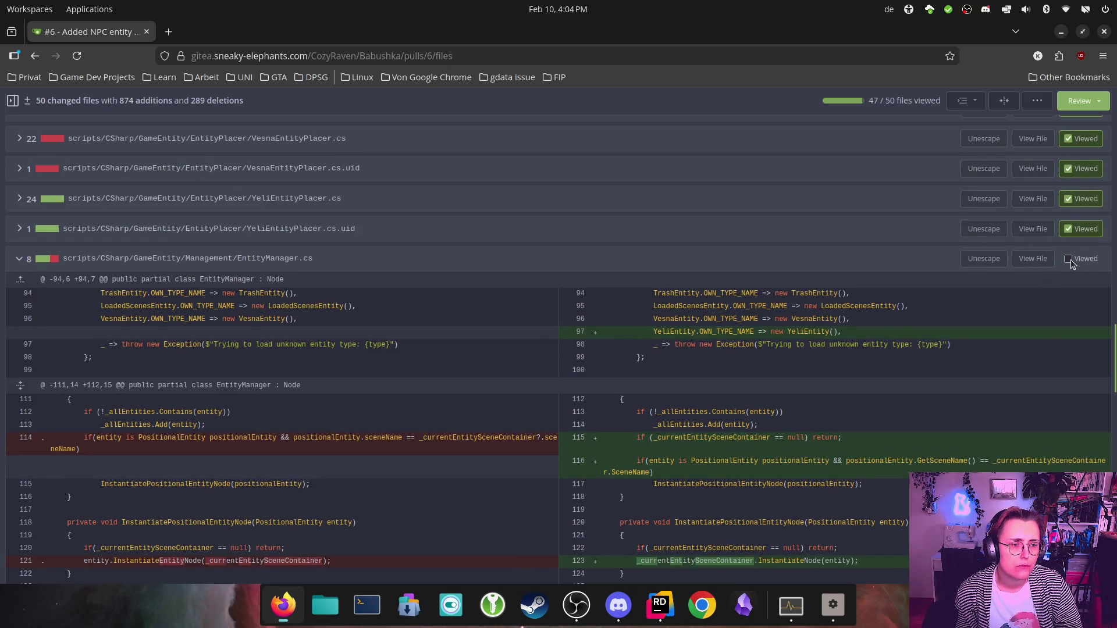
click(1071, 260)
Step: Mark EntityManagerUtil.cs and EntitySceneContainer.cs as viewed, completing all 50 files
scroll(1072, 290, down, 2)
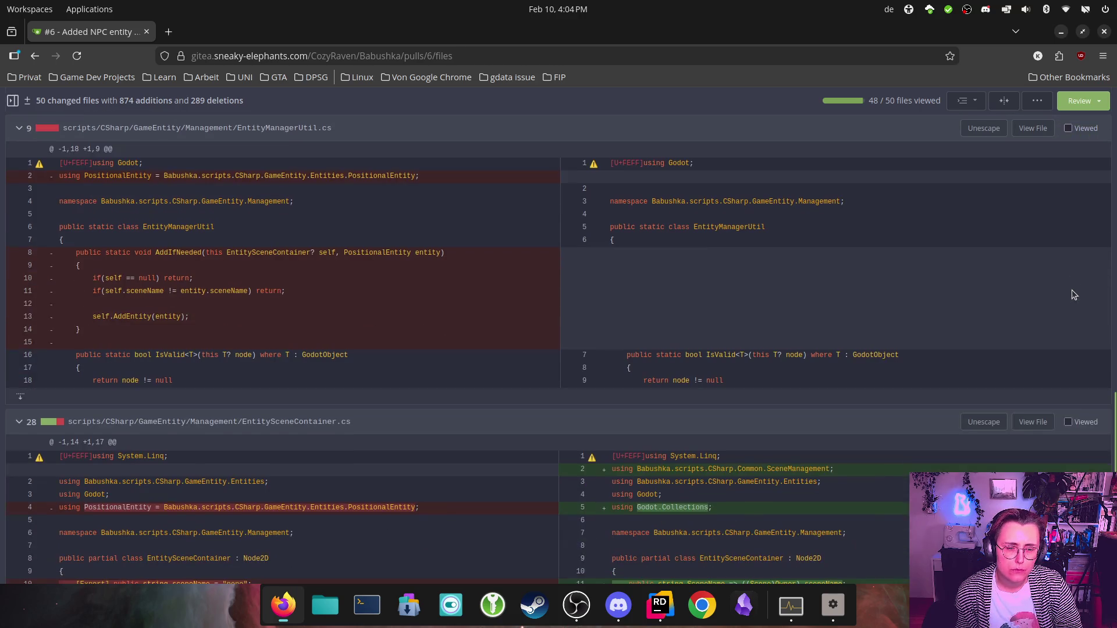
scroll(1072, 291, up, 1)
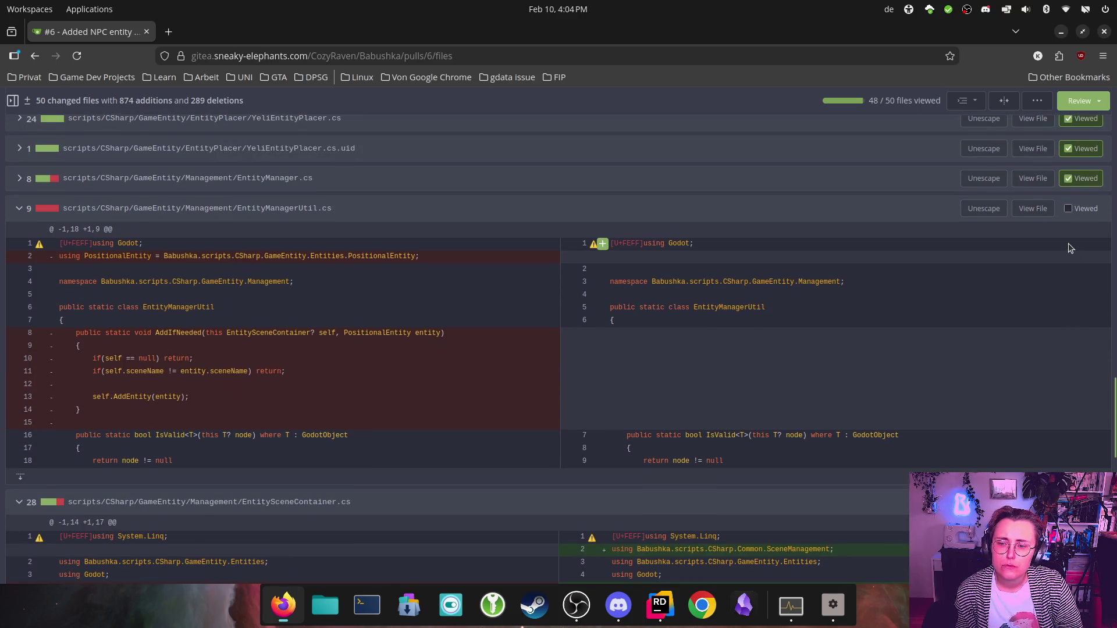
click(1069, 209)
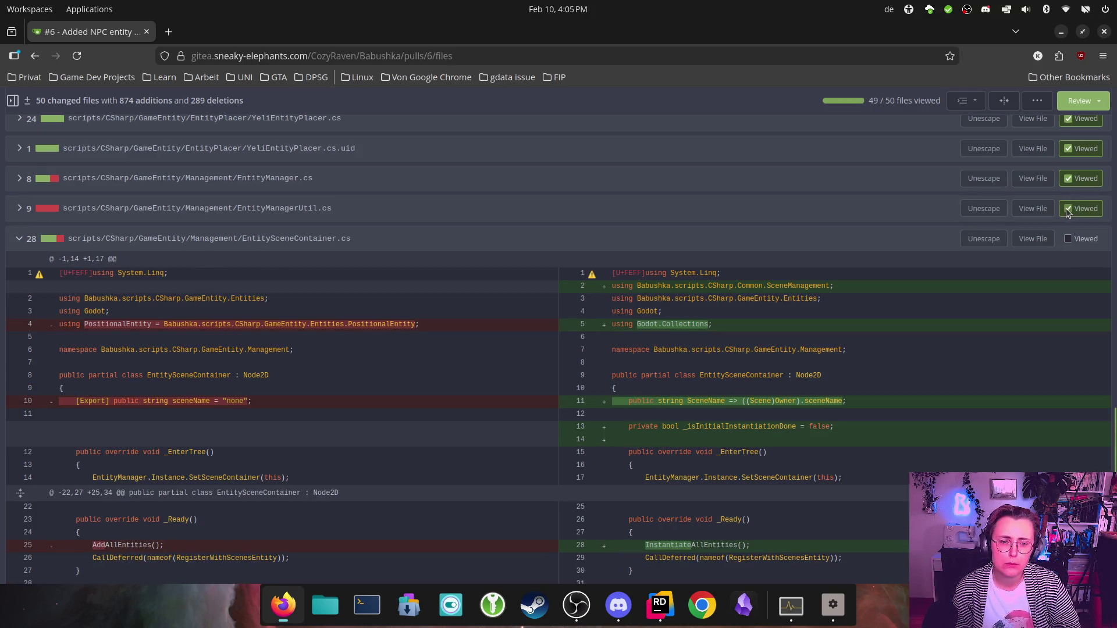
scroll(811, 228, down, 1)
scroll(812, 228, down, 3)
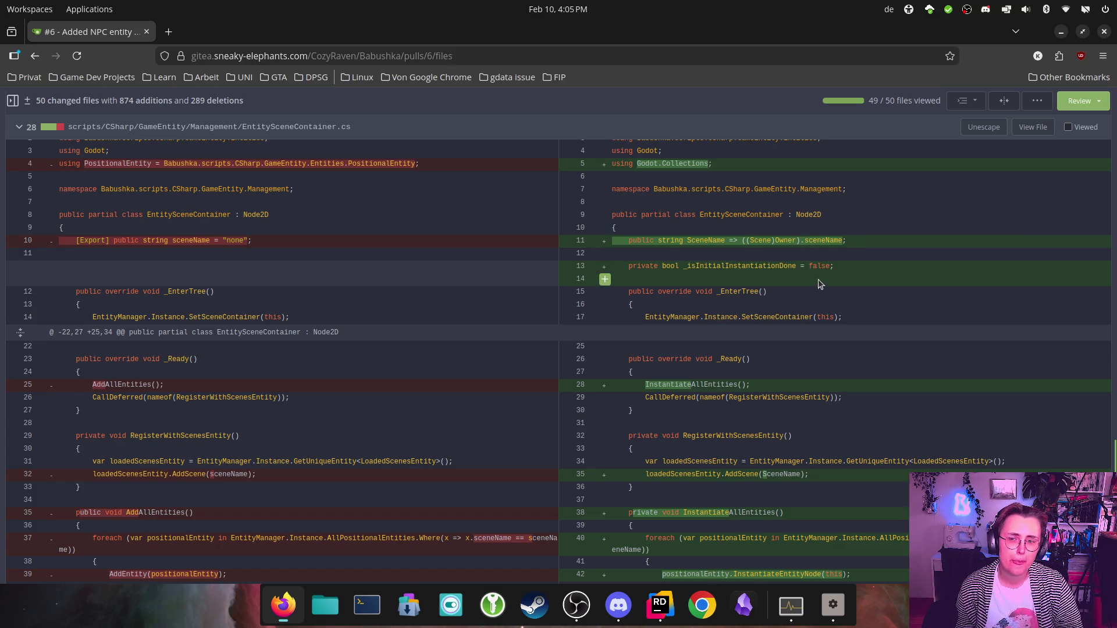
scroll(820, 280, down, 5)
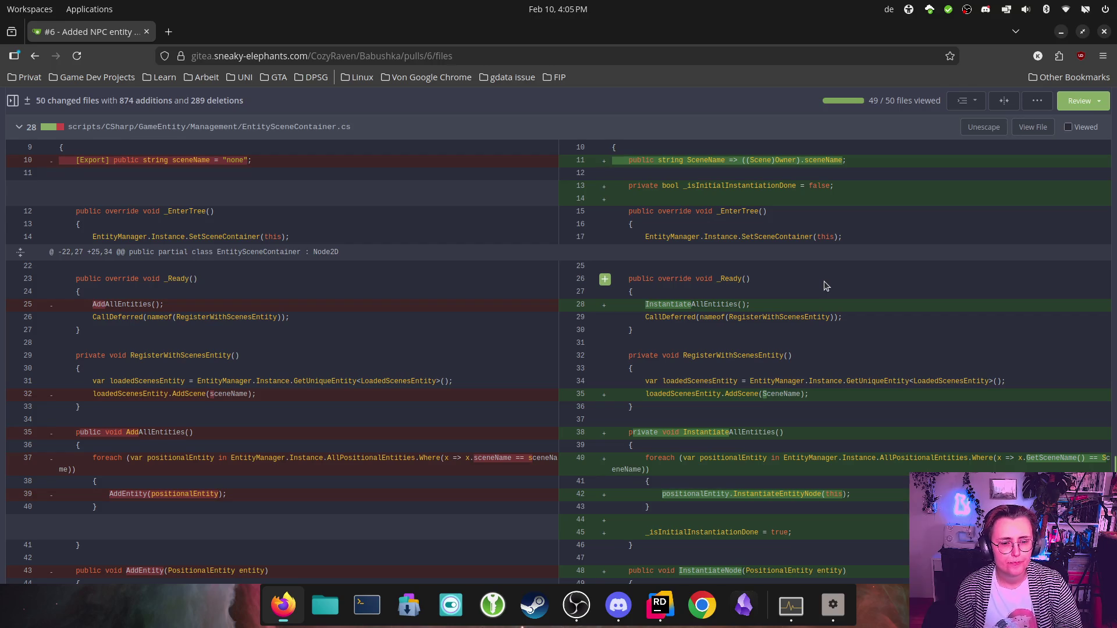
scroll(820, 406, down, 3)
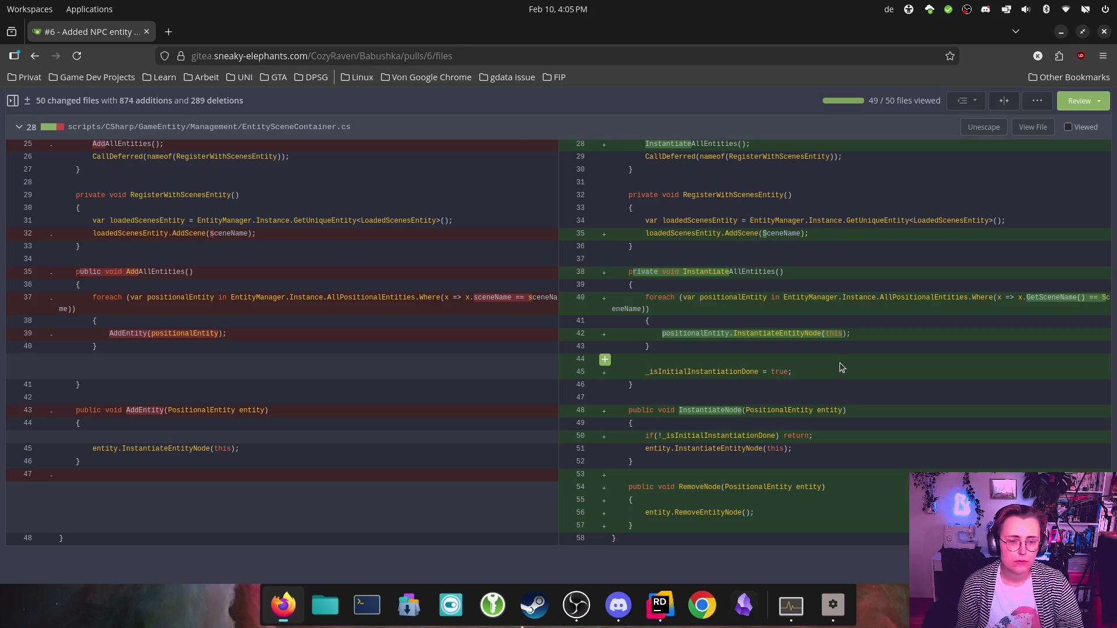
scroll(1036, 349, up, 10)
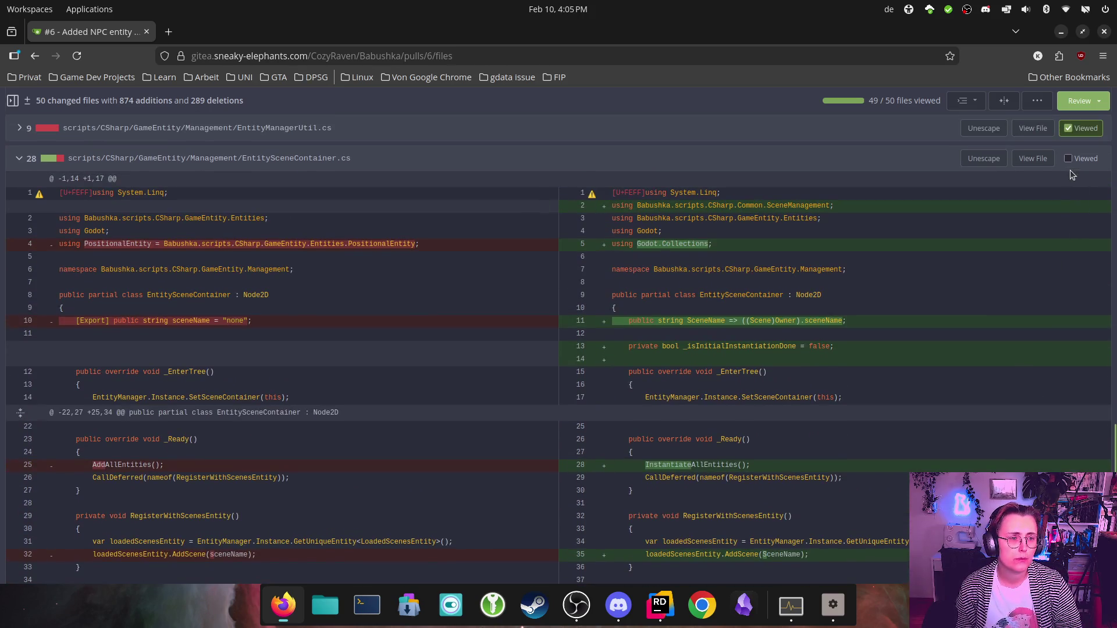
click(1070, 156)
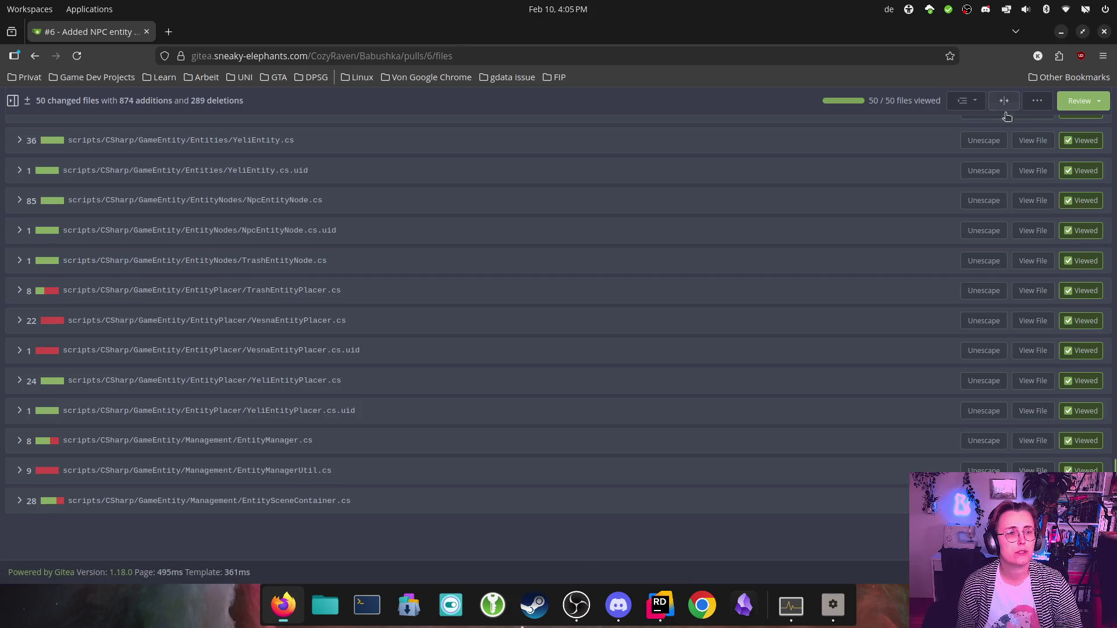
Step: Submit an Approve review on pull request #6 and check the conversation for the approval
click(1081, 101)
click(720, 317)
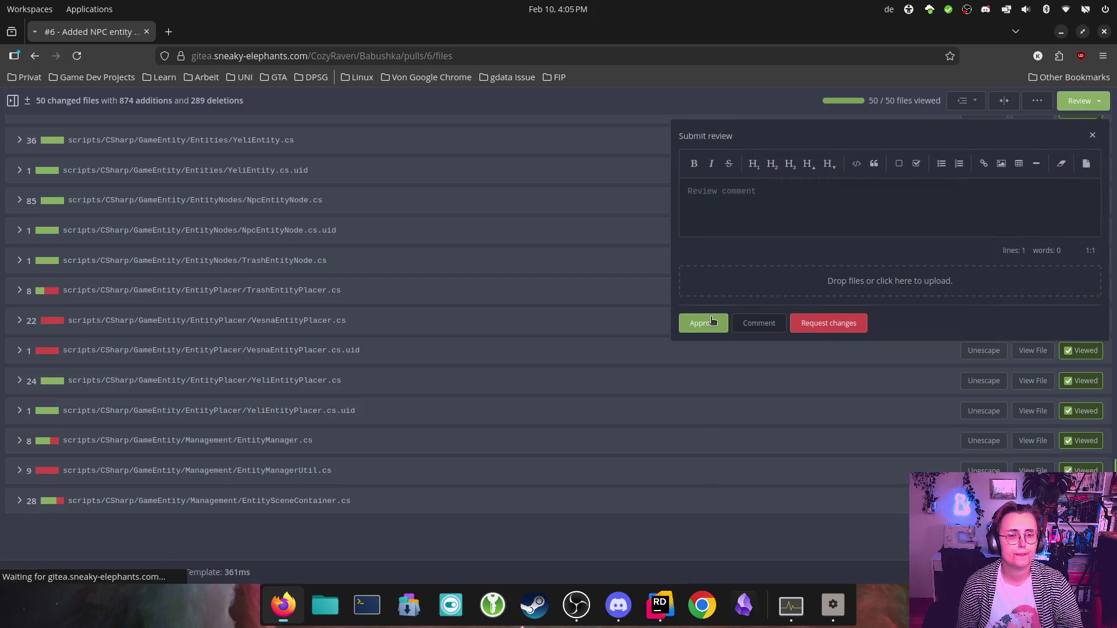
scroll(659, 325, down, 20)
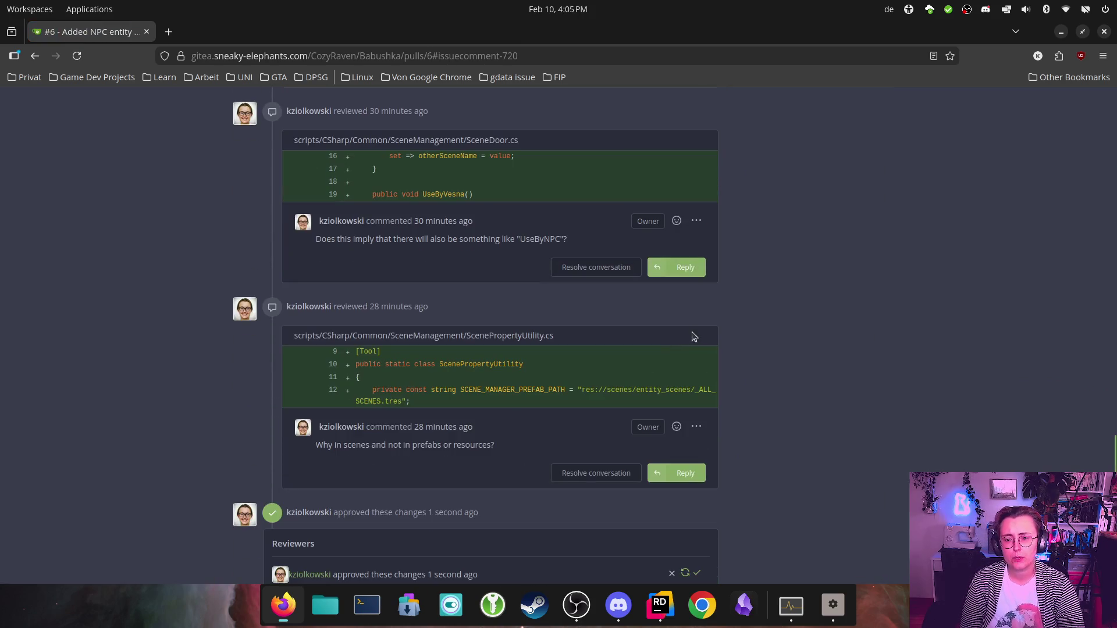
scroll(759, 448, up, 10)
scroll(781, 419, up, 2)
scroll(783, 401, down, 15)
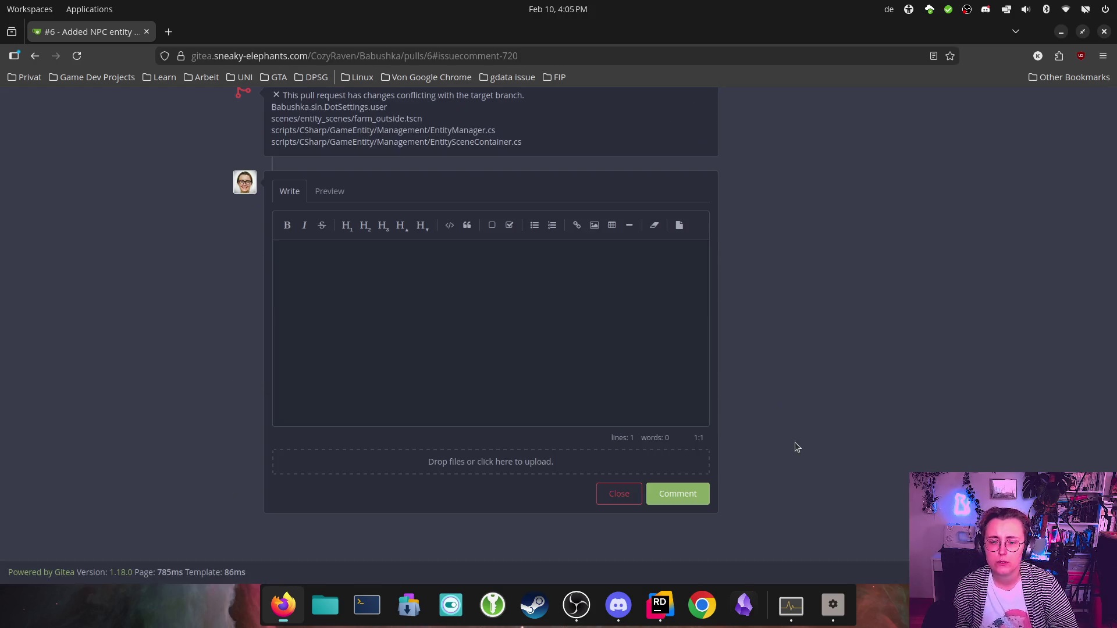
scroll(797, 436, up, 3)
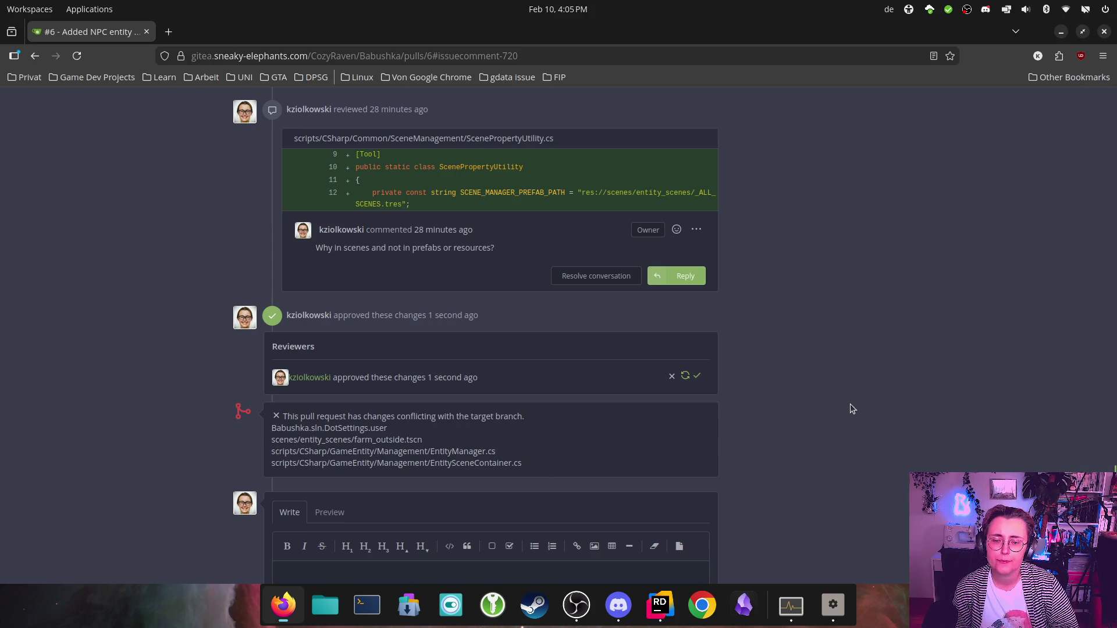
scroll(846, 403, down, 5)
scroll(861, 460, up, 5)
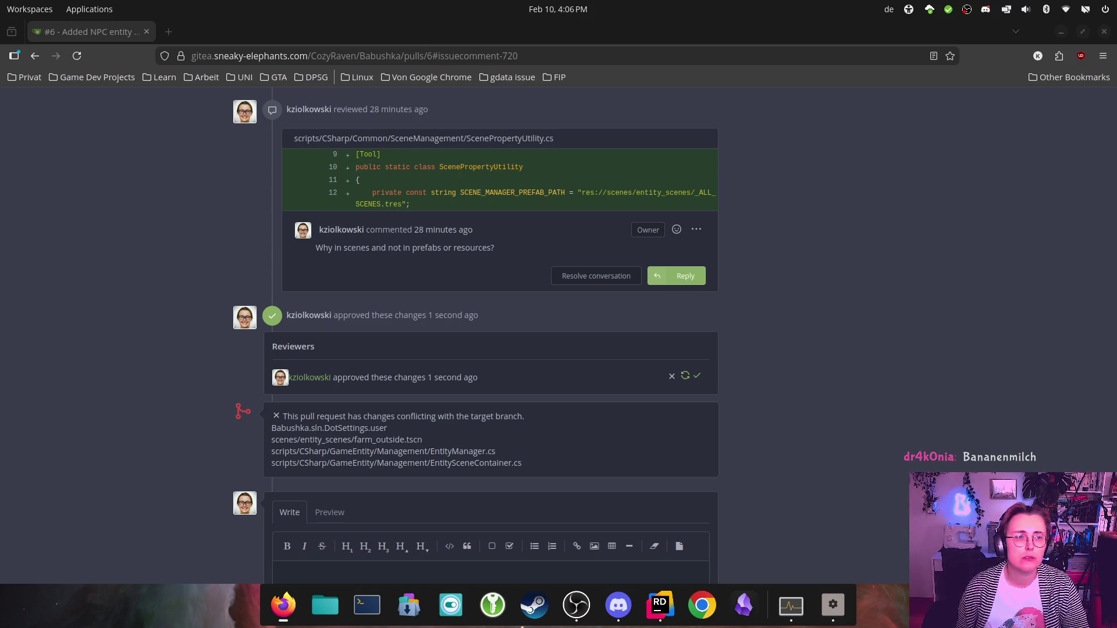
Step: Close the Firefox window showing pull request #6 to return to Godot
click(1115, 34)
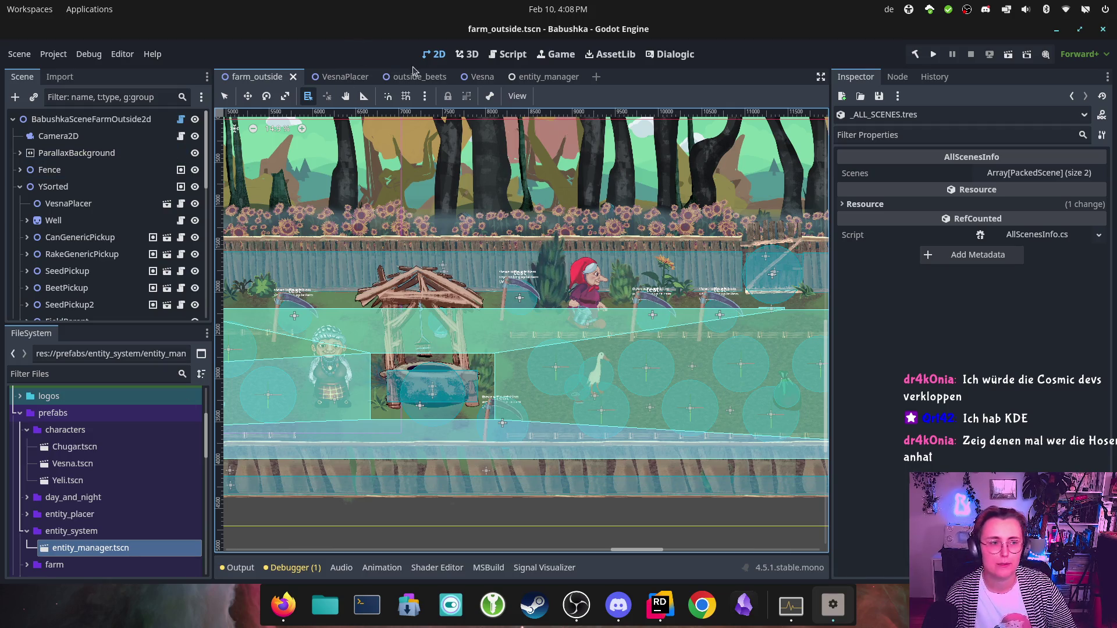
Step: Close the Godot editor, then quit Rider by confirming Exit
click(1103, 29)
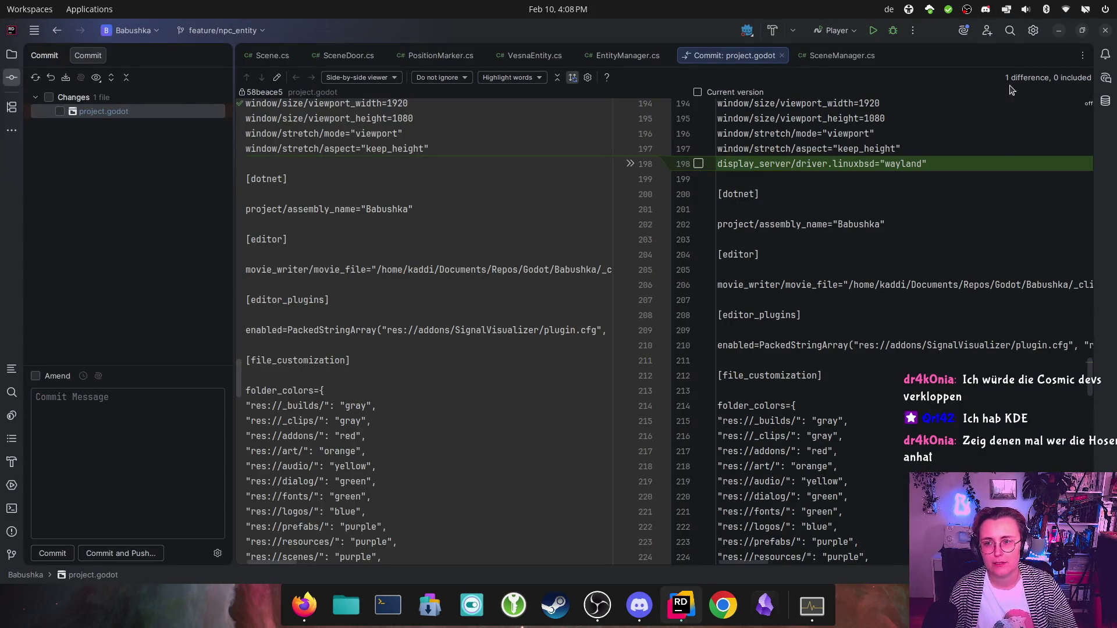
click(1106, 30)
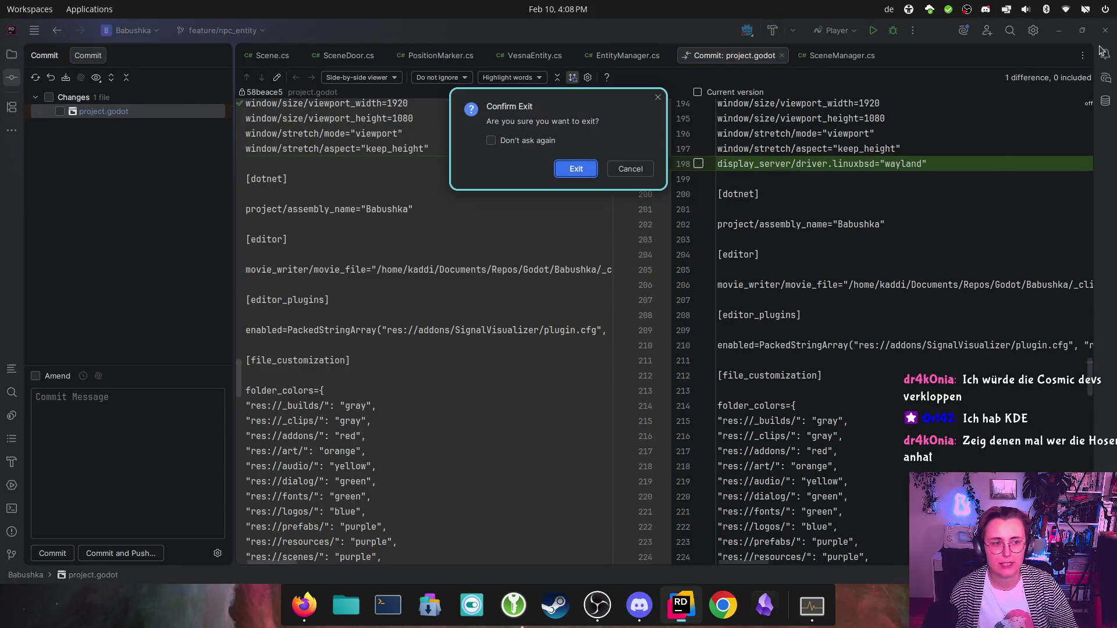
click(586, 170)
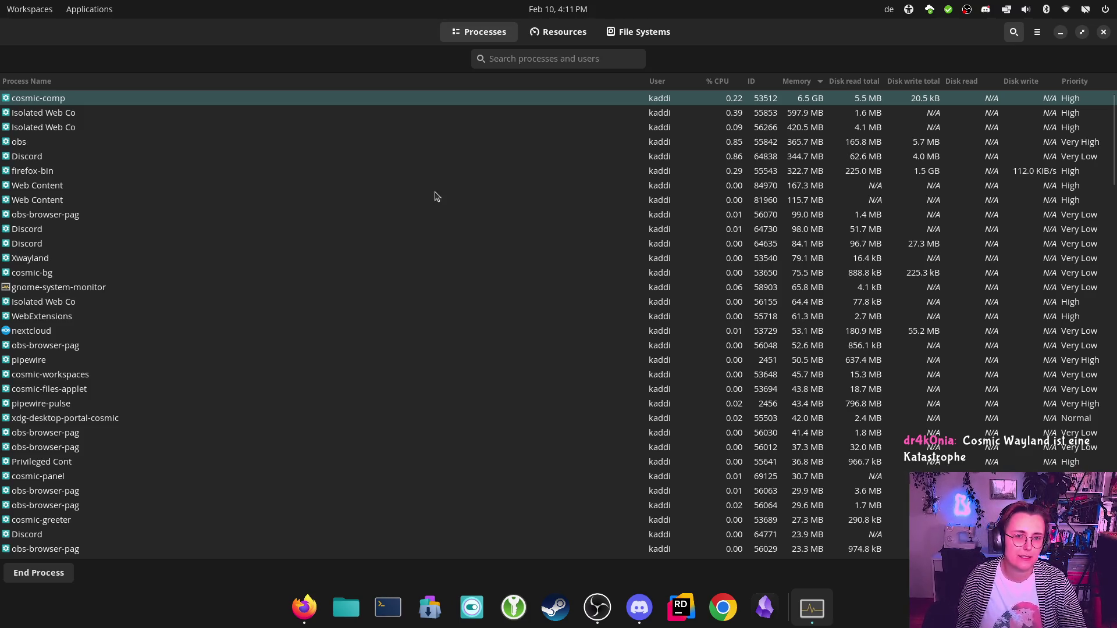
Step: Drag the System Monitor window off the screen to leave the empty desktop
drag(711, 46, 1116, 46)
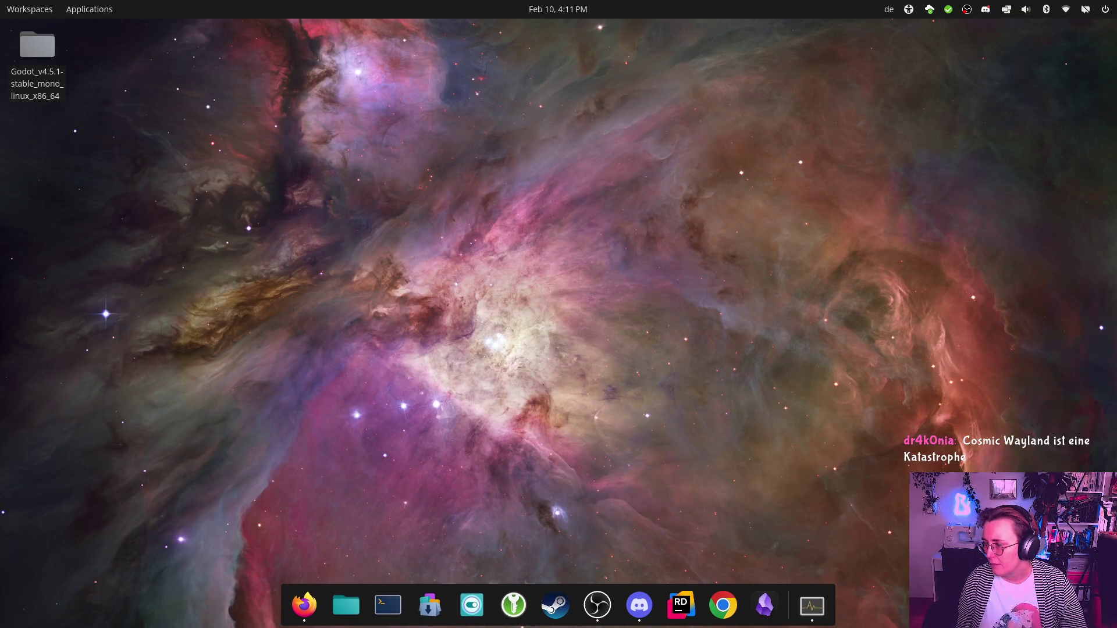